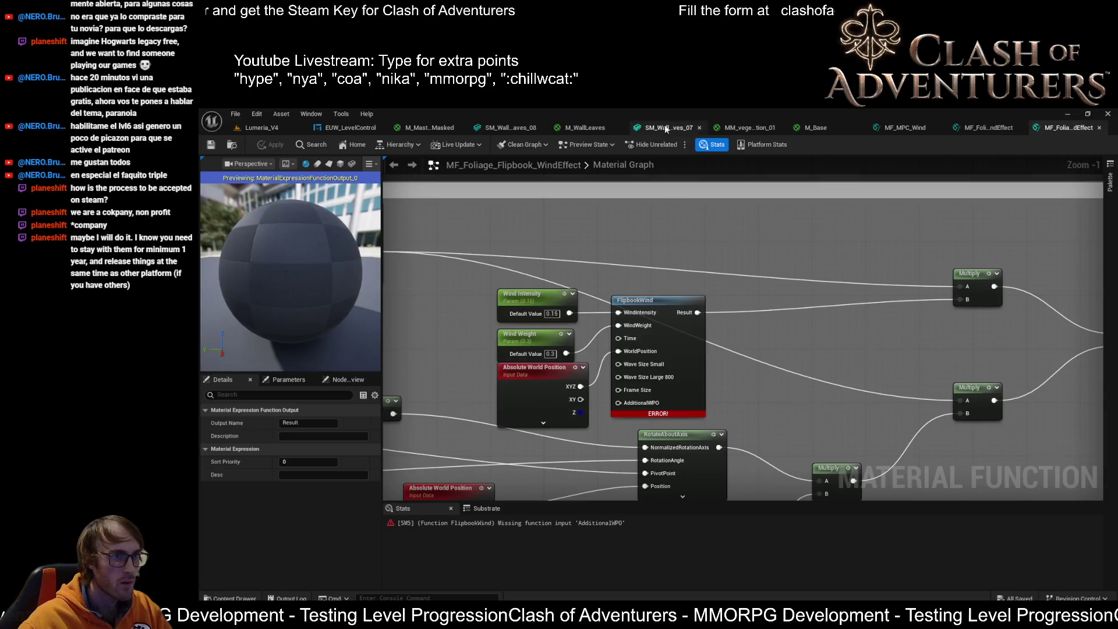
# Look through the open editor tabs, wall ivy meshes and master material, ending in MF_Foliage_Flipbook_WindEffect.
pyautogui.click(907, 126)
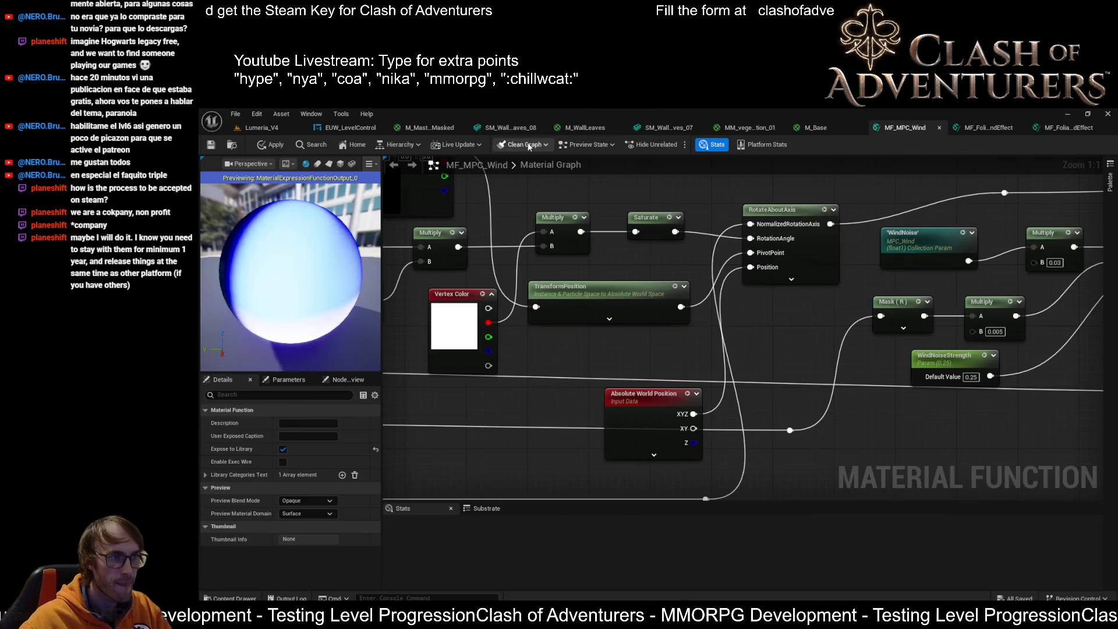
pyautogui.click(434, 127)
pyautogui.scroll(6, 652, 299)
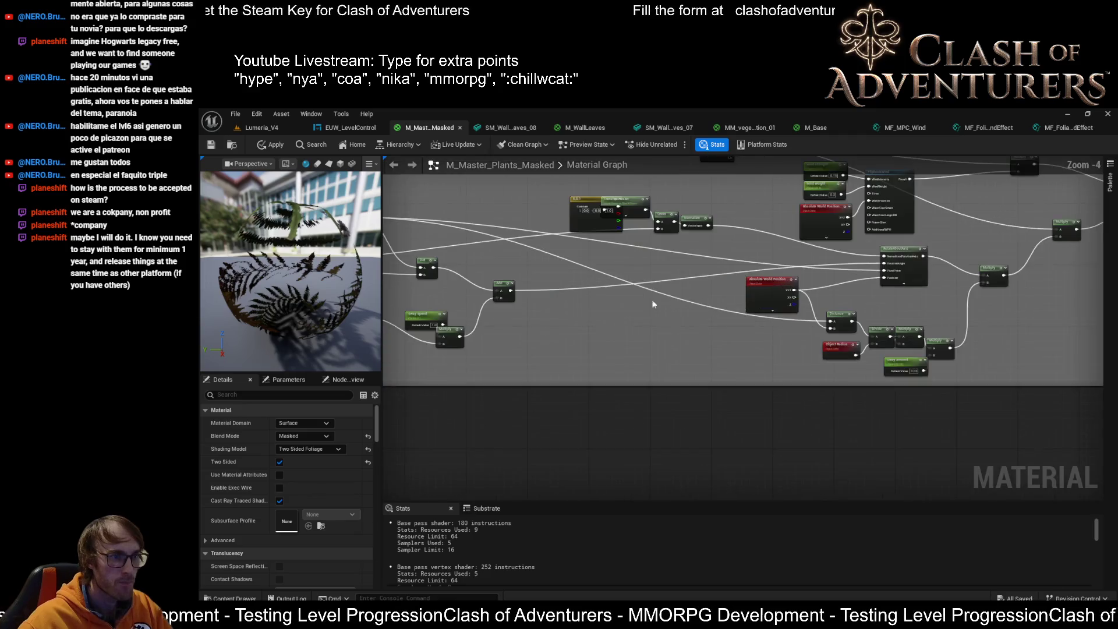
pyautogui.moveTo(674, 354)
pyautogui.mouseDown()
pyautogui.moveTo(619, 320)
pyautogui.moveTo(626, 362)
pyautogui.moveTo(1107, 320)
pyautogui.moveTo(844, 350)
pyautogui.moveTo(731, 375)
pyautogui.moveTo(403, 378)
pyautogui.moveTo(433, 401)
pyautogui.mouseUp()
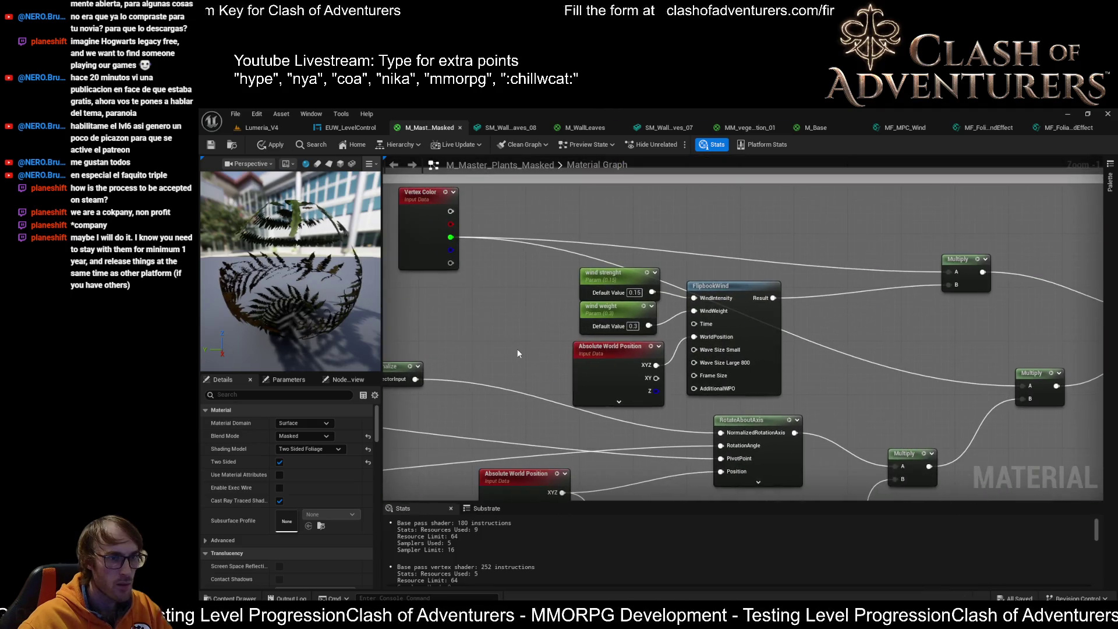
pyautogui.click(1039, 130)
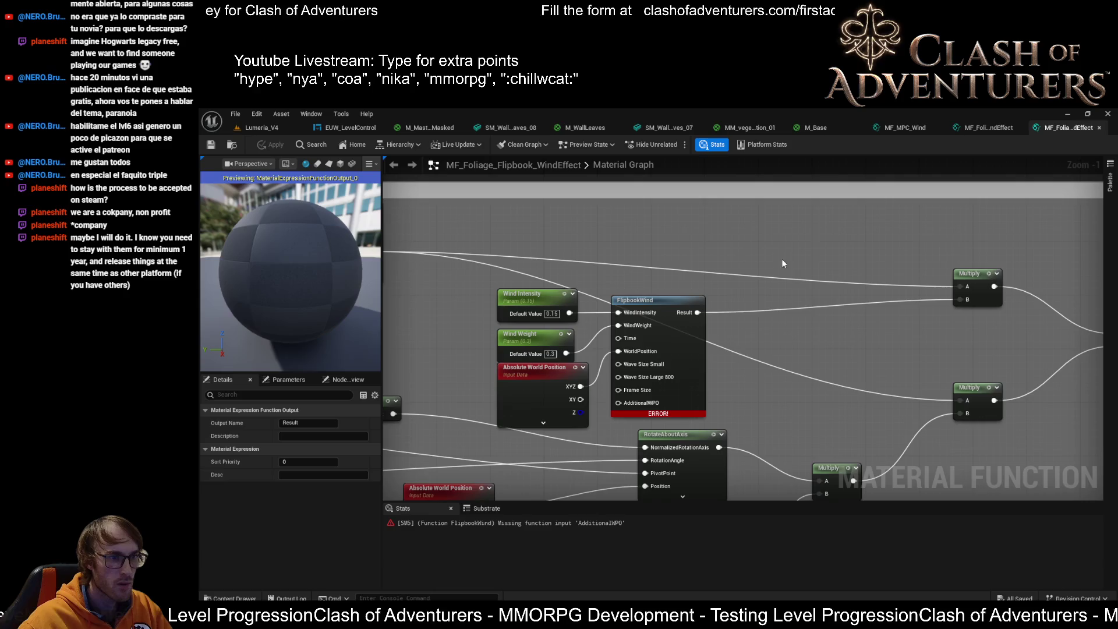
pyautogui.moveTo(669, 412)
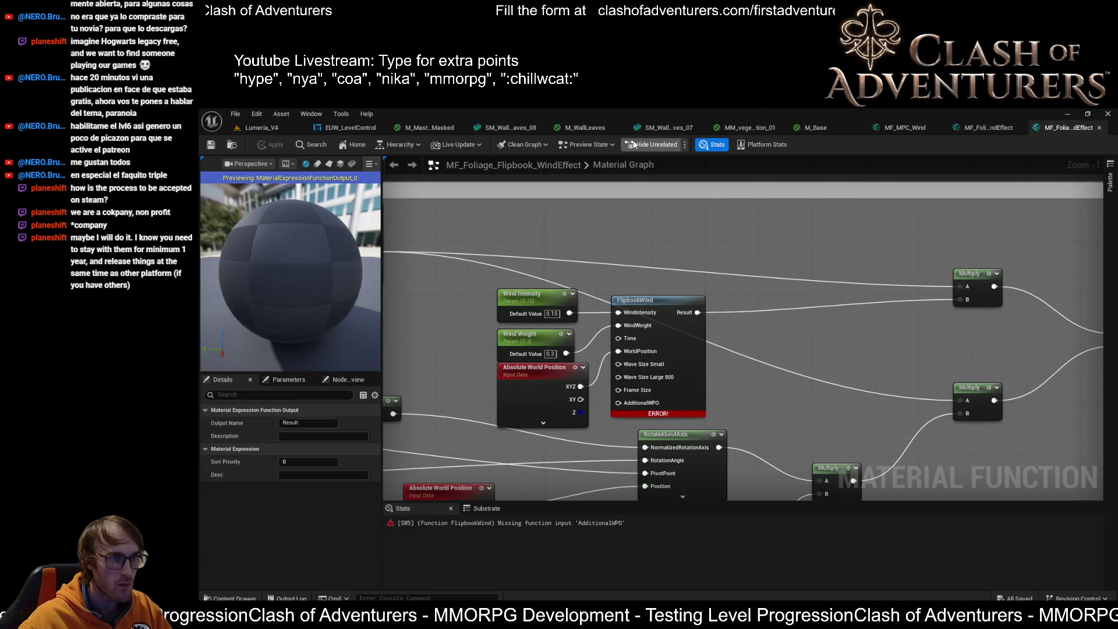
pyautogui.click(661, 129)
pyautogui.click(474, 129)
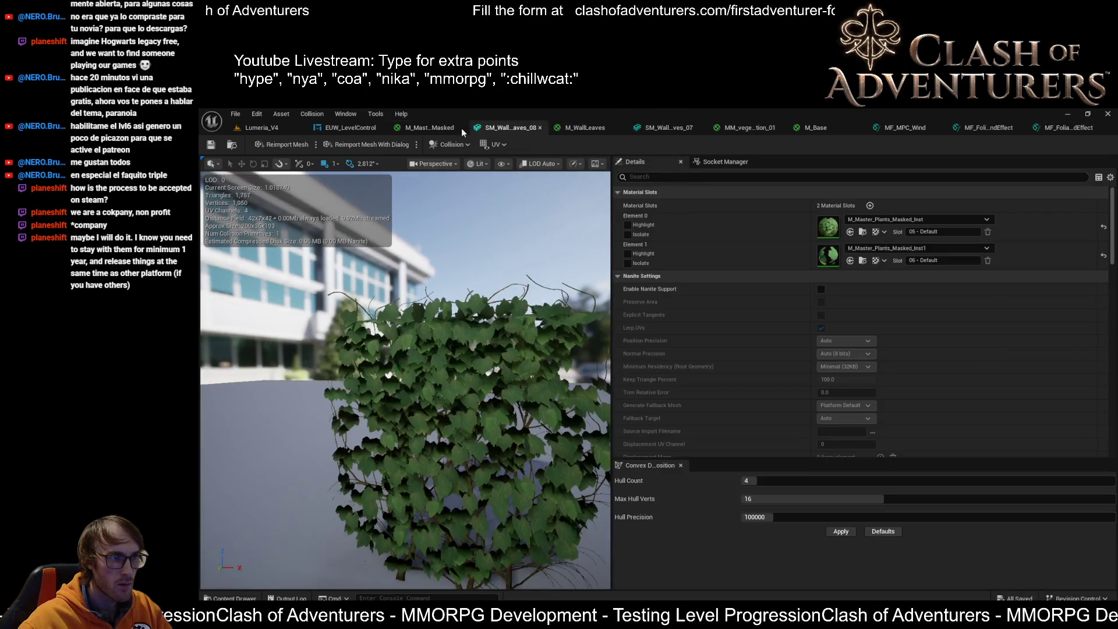
pyautogui.click(341, 129)
pyautogui.click(430, 129)
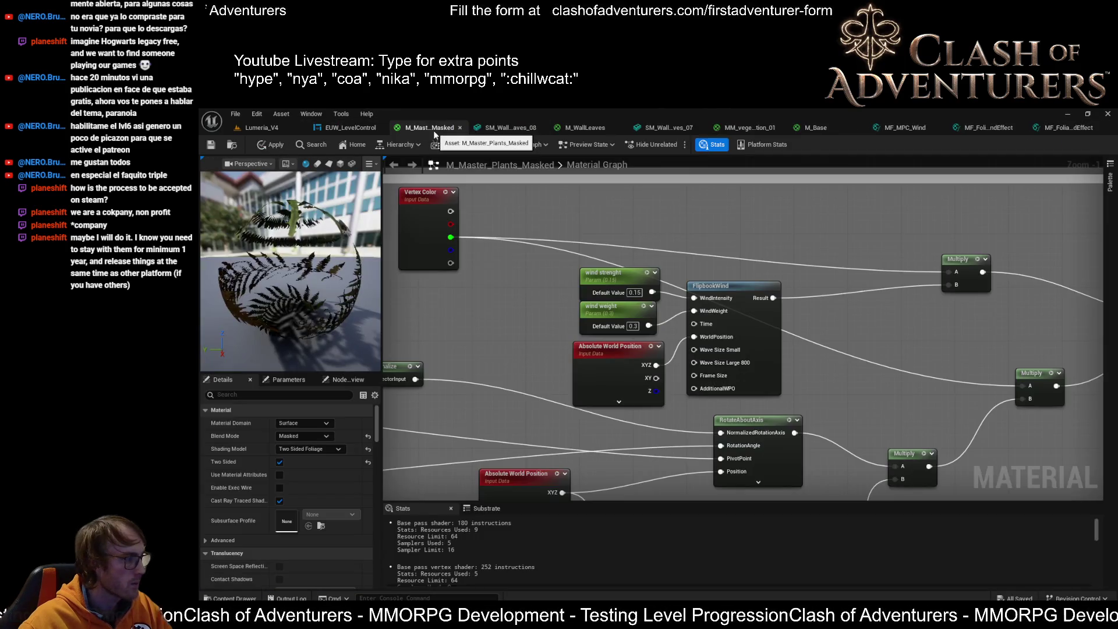
pyautogui.click(1049, 128)
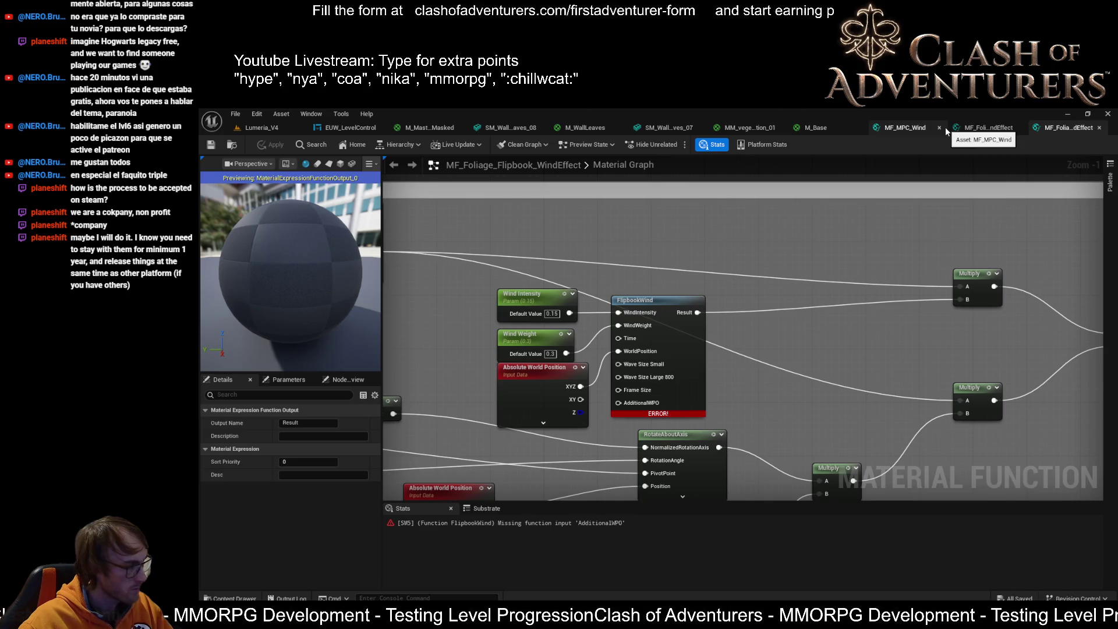
# Box-select the six sway-calculation nodes and move them lower-right in the wind graph.
pyautogui.moveTo(704, 286); pyautogui.dragTo(761, 293)
pyautogui.scroll(-2, 734, 289)
pyautogui.scroll(2, 756, 285)
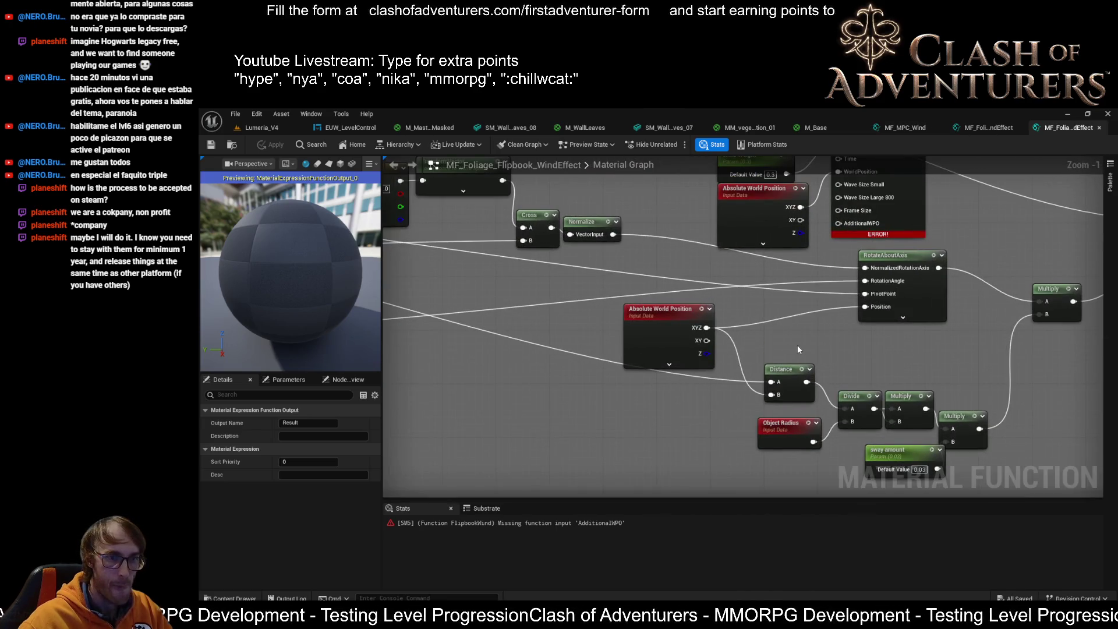
pyautogui.moveTo(798, 344); pyautogui.dragTo(715, 320)
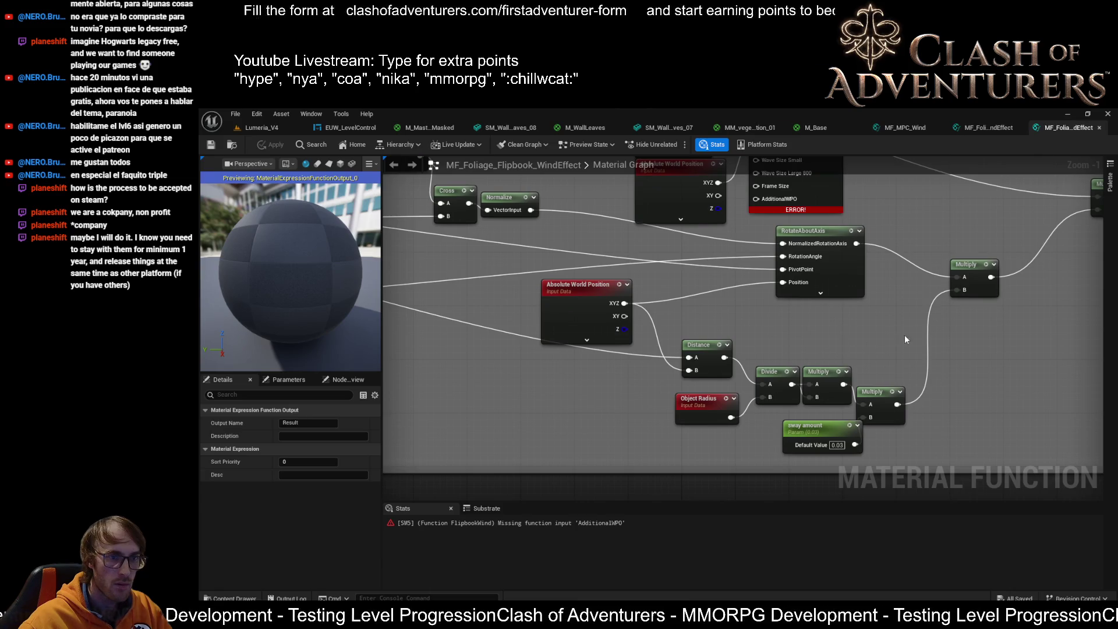
pyautogui.moveTo(905, 336)
pyautogui.mouseDown()
pyautogui.moveTo(826, 394)
pyautogui.moveTo(694, 451)
pyautogui.moveTo(755, 427)
pyautogui.mouseUp()
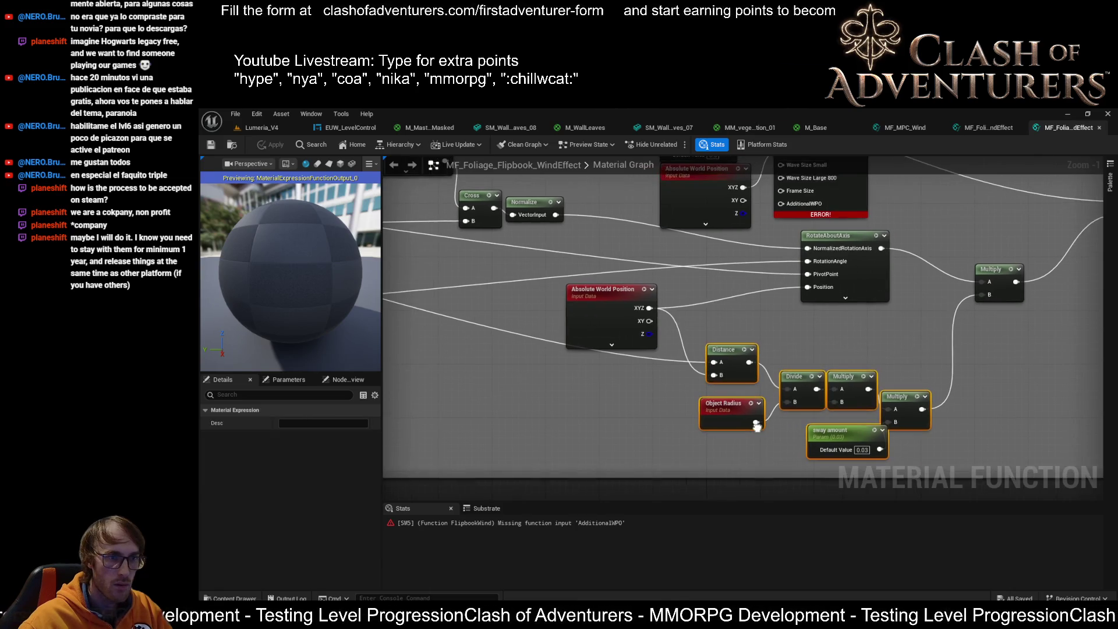
pyautogui.moveTo(725, 348); pyautogui.dragTo(789, 384)
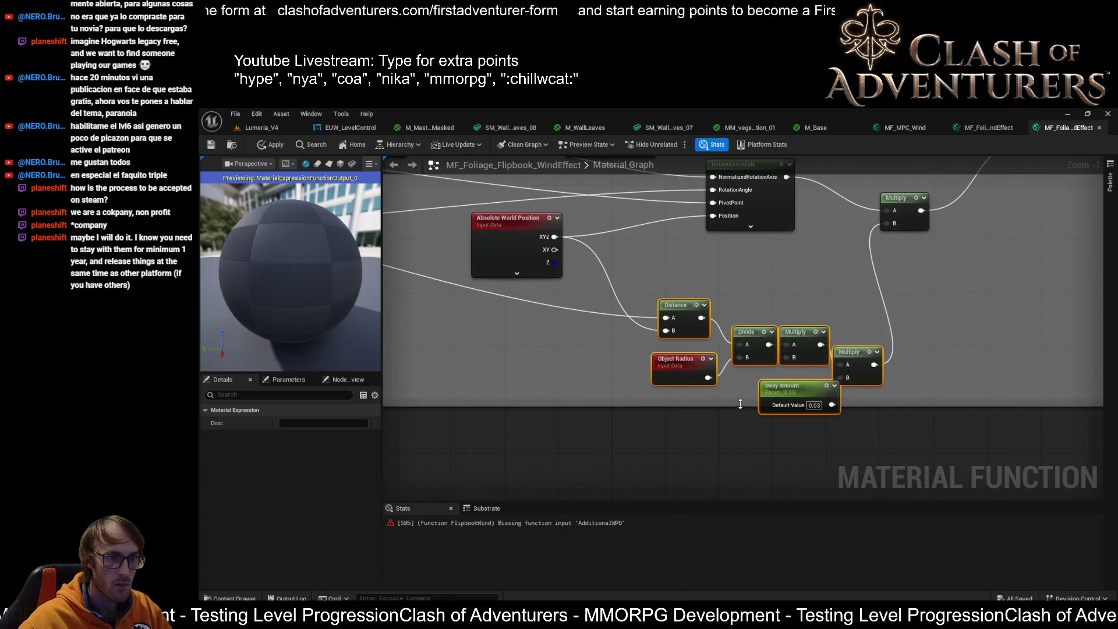
pyautogui.moveTo(740, 414); pyautogui.dragTo(738, 453)
# Inspect the sway amount and Wind Weight parameters and the Cross, Normalize and FlipbookWind nodes.
pyautogui.click(781, 376)
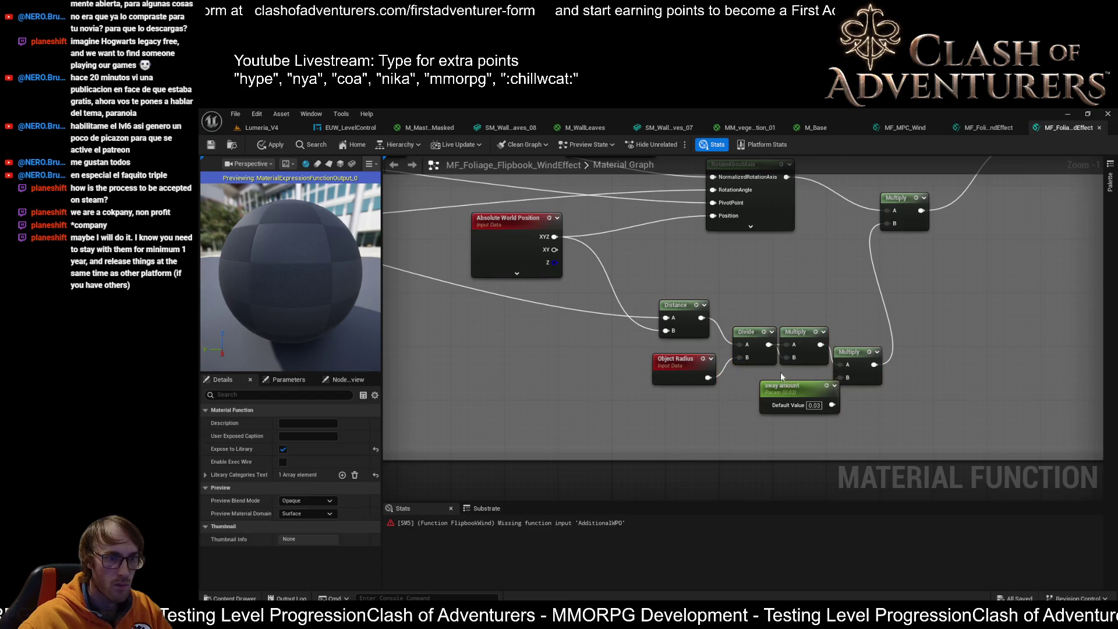
pyautogui.click(792, 390)
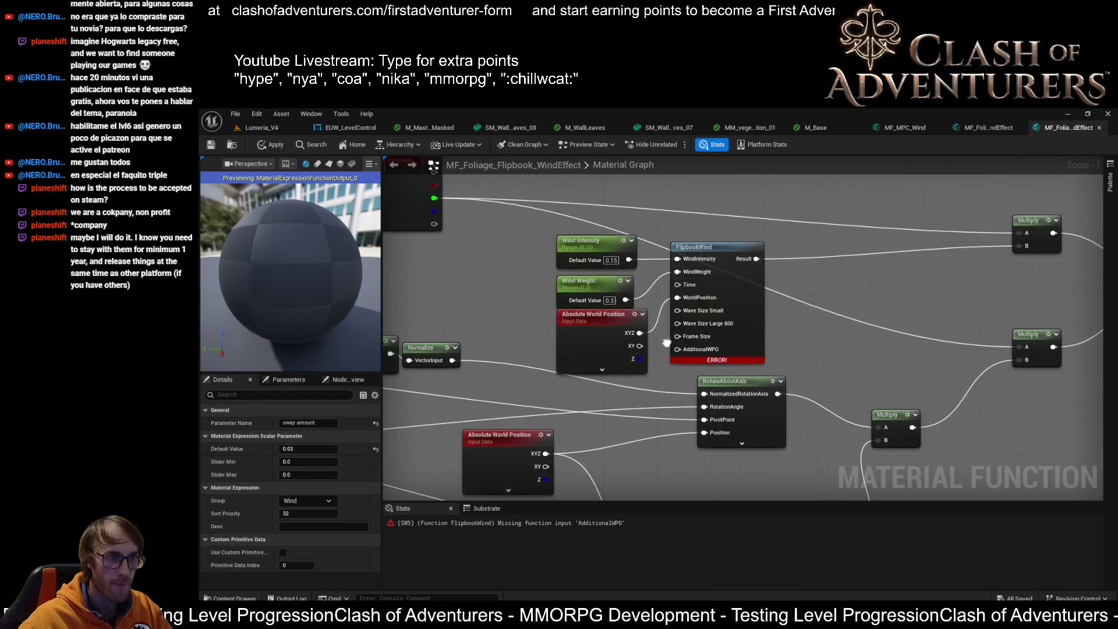
pyautogui.click(604, 278)
pyautogui.moveTo(442, 378)
pyautogui.mouseDown()
pyautogui.moveTo(794, 344)
pyautogui.moveTo(744, 284)
pyautogui.mouseUp()
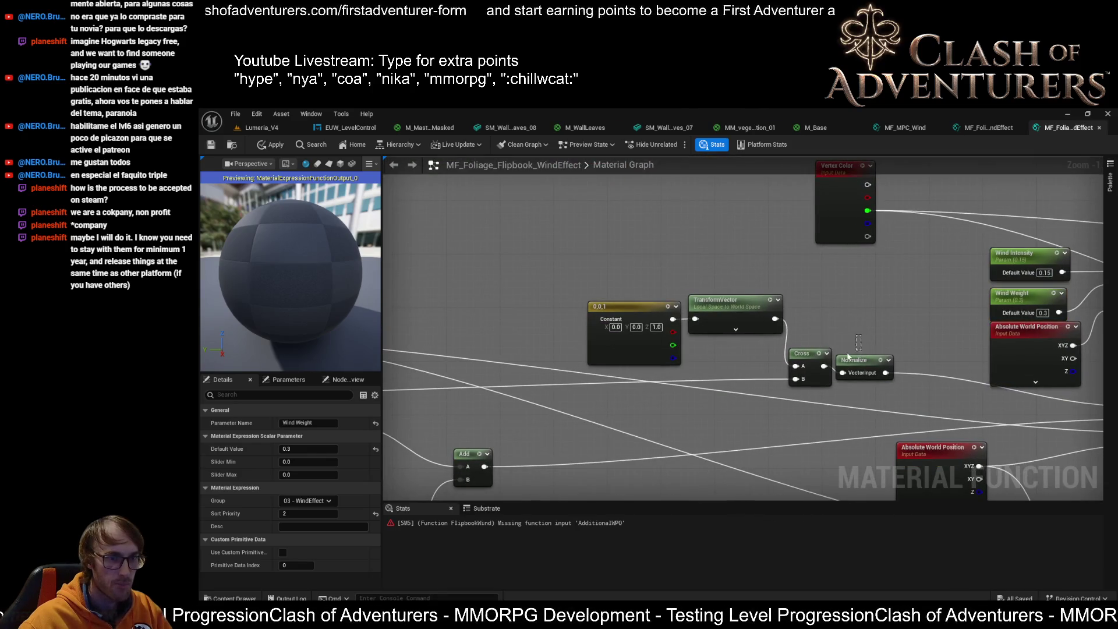
pyautogui.moveTo(848, 357); pyautogui.dragTo(795, 378)
pyautogui.moveTo(882, 357); pyautogui.dragTo(715, 306)
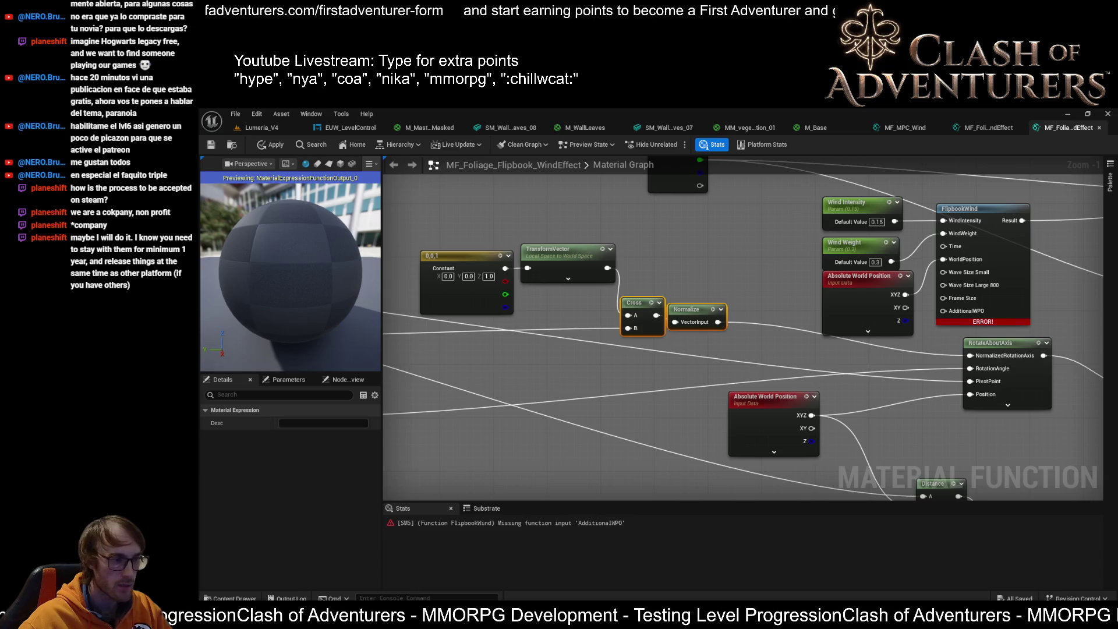
# Translate 'sway' into Spanish in Google Translate in the browser.
pyautogui.hotkey('alt', 'Tab')
pyautogui.click(442, 119)
pyautogui.write('tra')
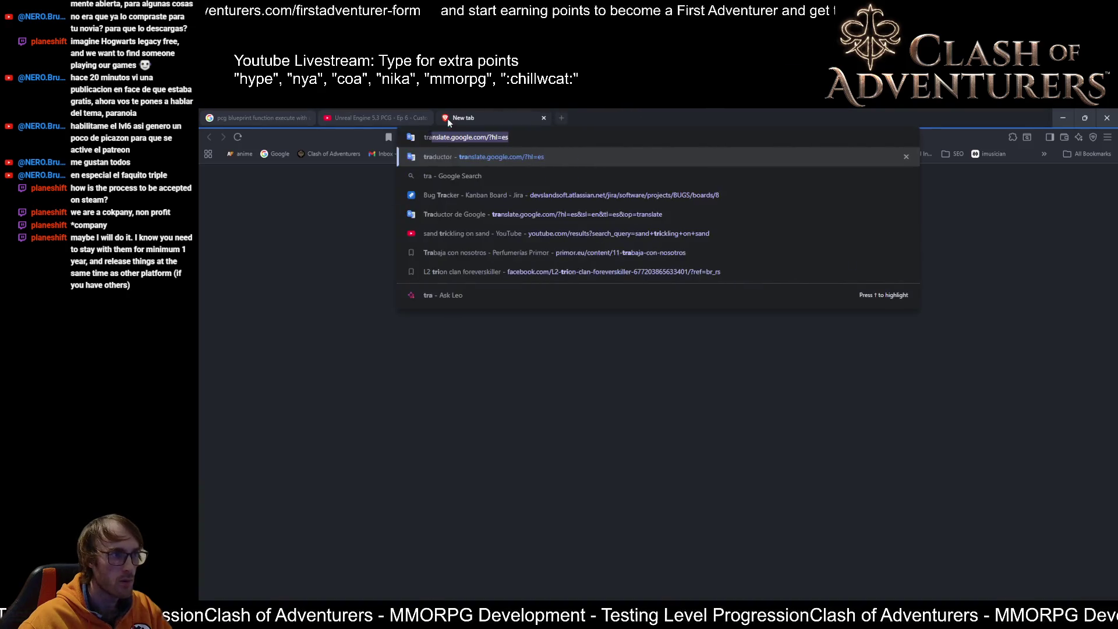
pyautogui.press('Return')
pyautogui.write('way')
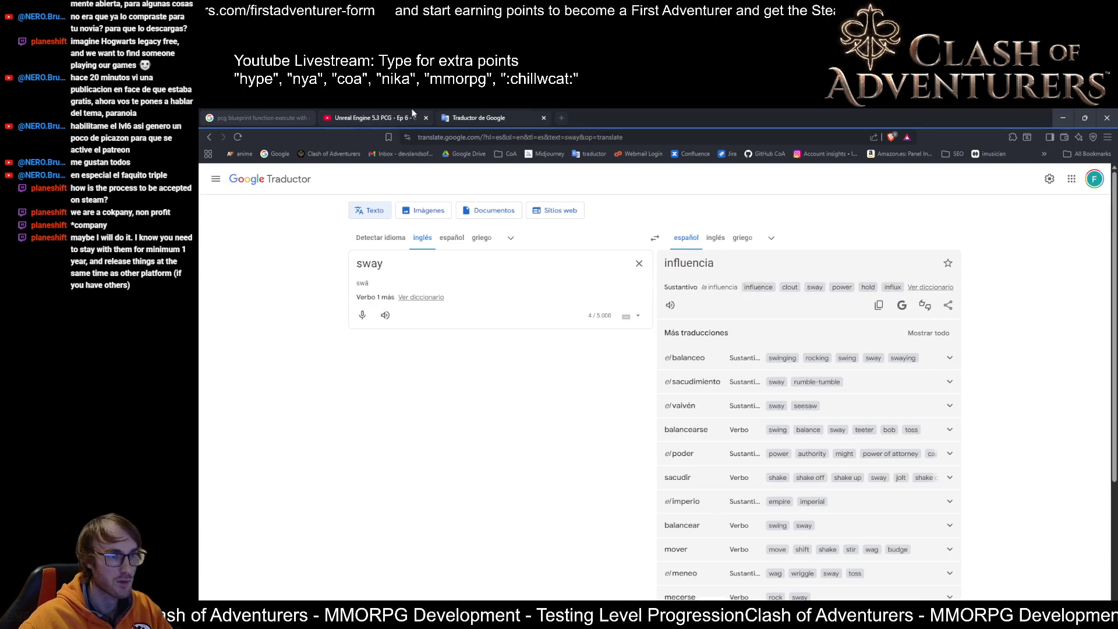
# Reposition the Absolute World Position, TransformPosition and Wind nodes in the wind function graph.
pyautogui.click(1063, 122)
pyautogui.moveTo(1019, 477)
pyautogui.mouseDown()
pyautogui.moveTo(902, 408)
pyautogui.moveTo(827, 385)
pyautogui.moveTo(782, 389)
pyautogui.mouseUp()
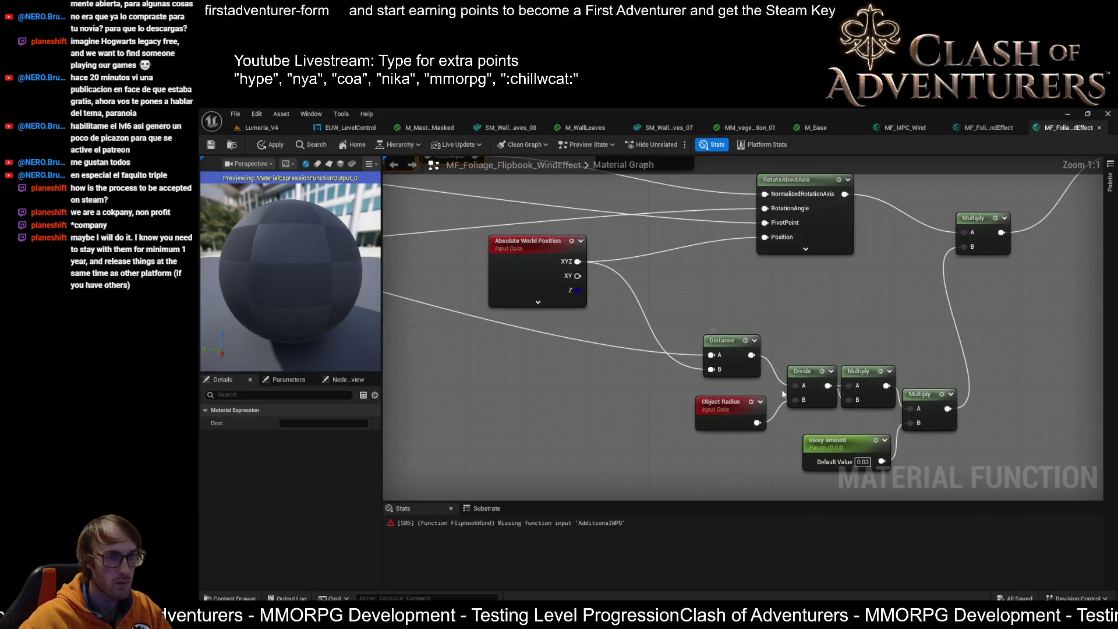
pyautogui.scroll(1, 690, 328)
pyautogui.moveTo(691, 328); pyautogui.dragTo(787, 405)
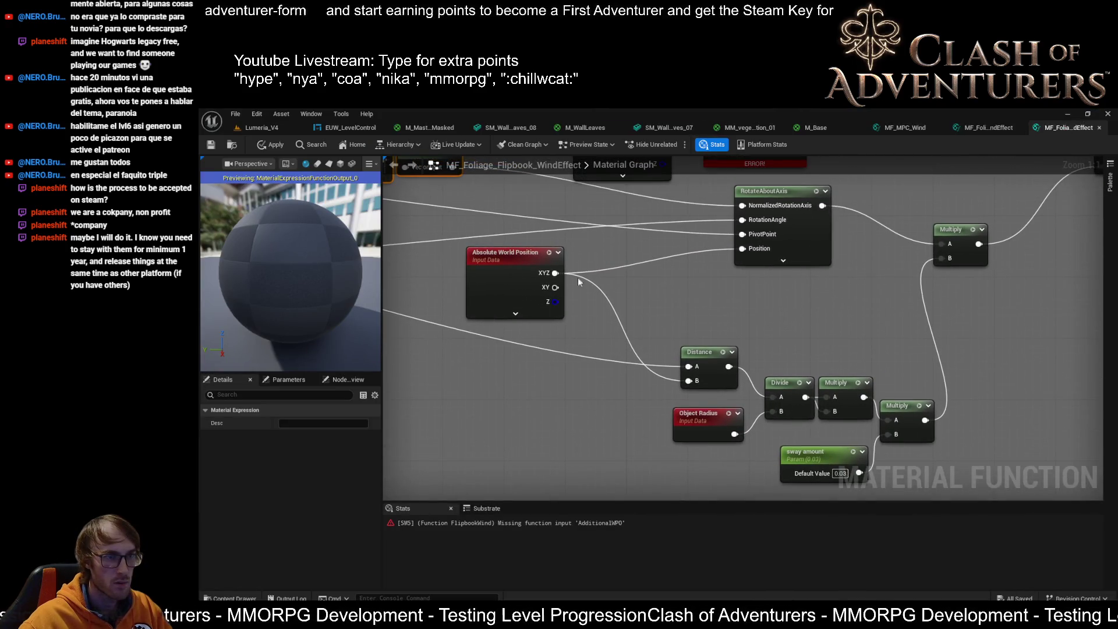
pyautogui.moveTo(562, 273); pyautogui.dragTo(643, 282)
pyautogui.scroll(-2, 643, 282)
pyautogui.moveTo(713, 242)
pyautogui.mouseDown()
pyautogui.moveTo(899, 292)
pyautogui.moveTo(690, 273)
pyautogui.mouseUp()
pyautogui.moveTo(577, 215)
pyautogui.mouseDown()
pyautogui.moveTo(563, 198)
pyautogui.moveTo(572, 192)
pyautogui.mouseUp()
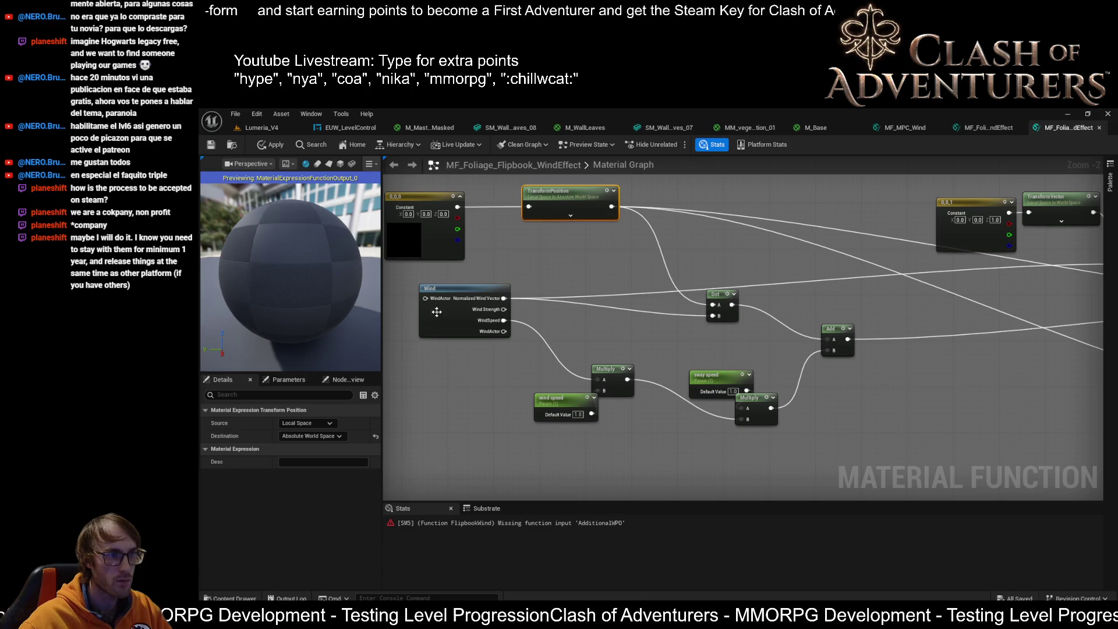
pyautogui.moveTo(437, 312)
pyautogui.mouseDown()
pyautogui.moveTo(495, 315)
pyautogui.moveTo(527, 298)
pyautogui.moveTo(537, 311)
pyautogui.moveTo(527, 279)
pyautogui.mouseUp()
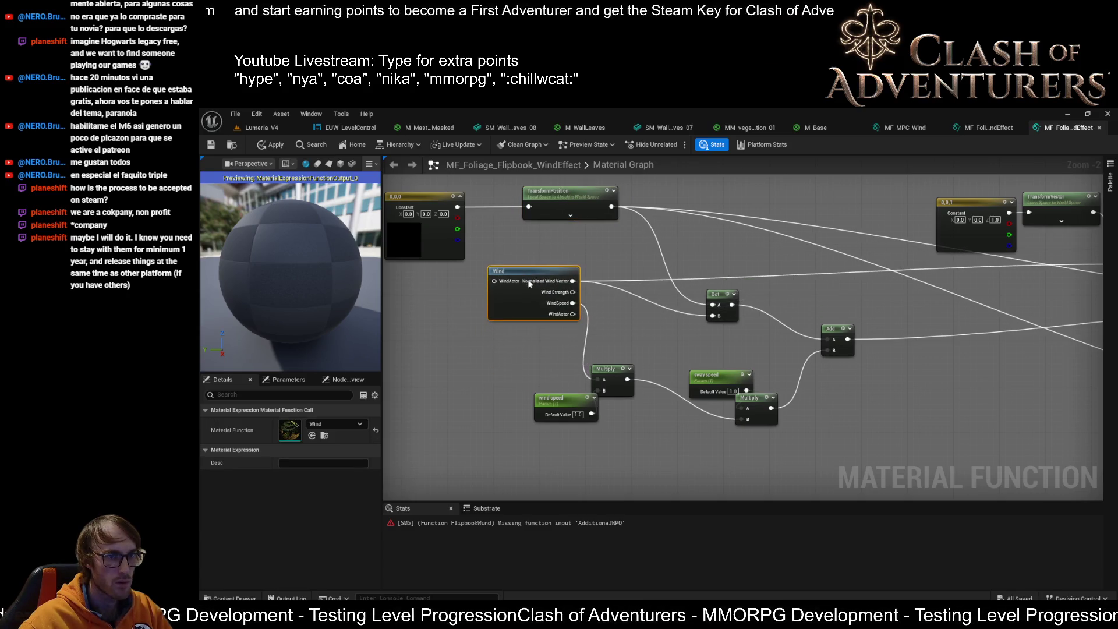
# Rearrange the wind speed and sway speed parameter nodes beside their Multiply nodes.
pyautogui.scroll(2, 524, 350)
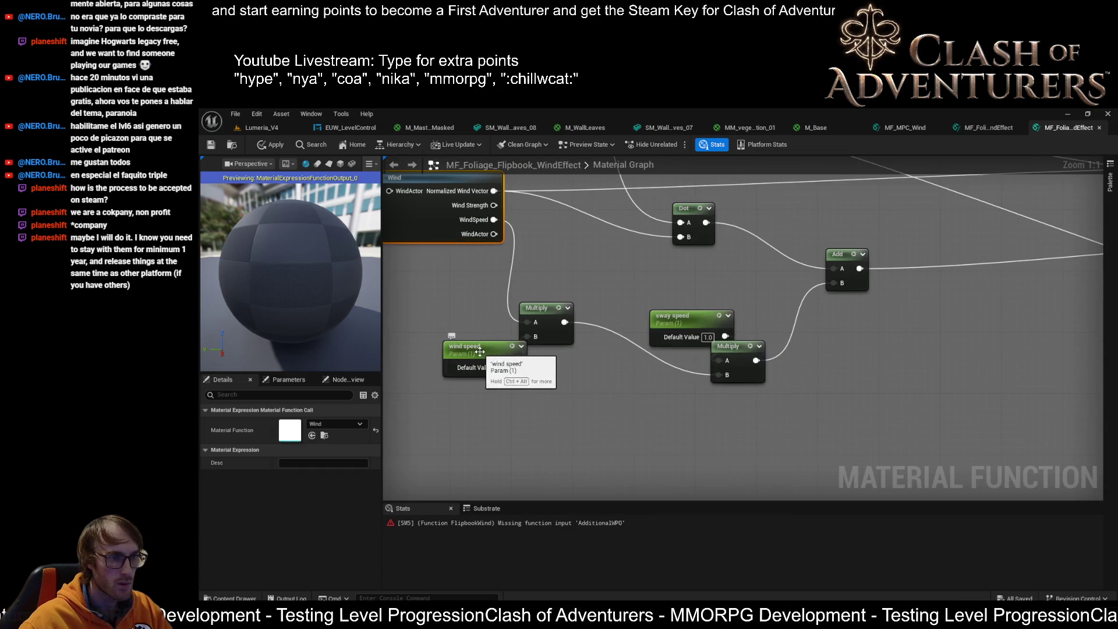
pyautogui.moveTo(479, 351); pyautogui.dragTo(548, 377)
pyautogui.scroll(-1, 755, 361)
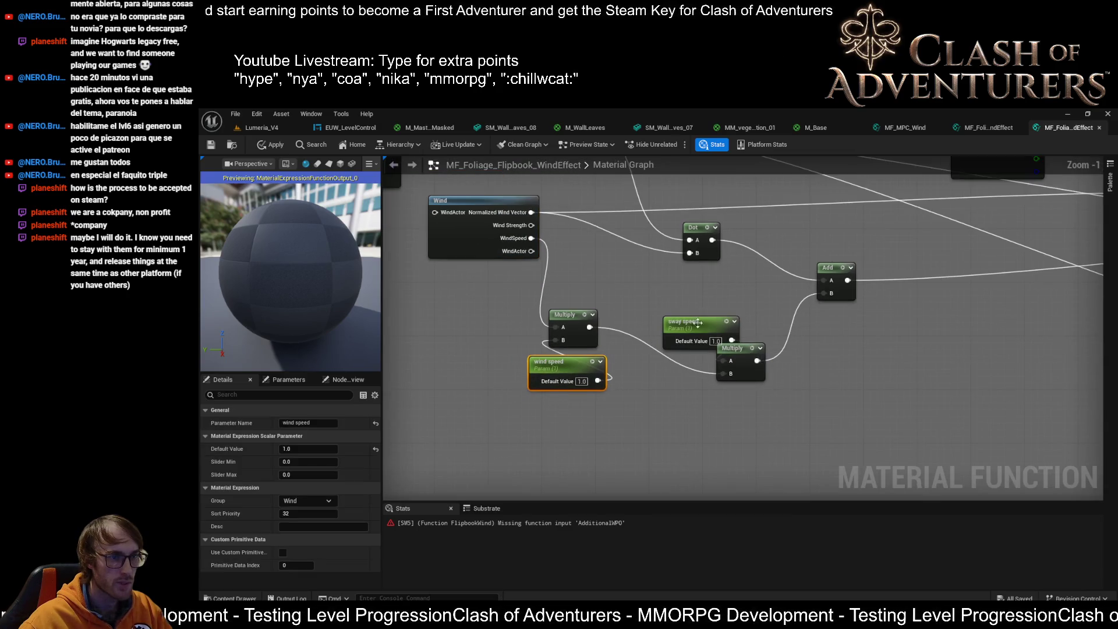
pyautogui.moveTo(709, 327)
pyautogui.mouseDown()
pyautogui.moveTo(724, 306)
pyautogui.moveTo(661, 328)
pyautogui.moveTo(677, 331)
pyautogui.moveTo(677, 318)
pyautogui.mouseUp()
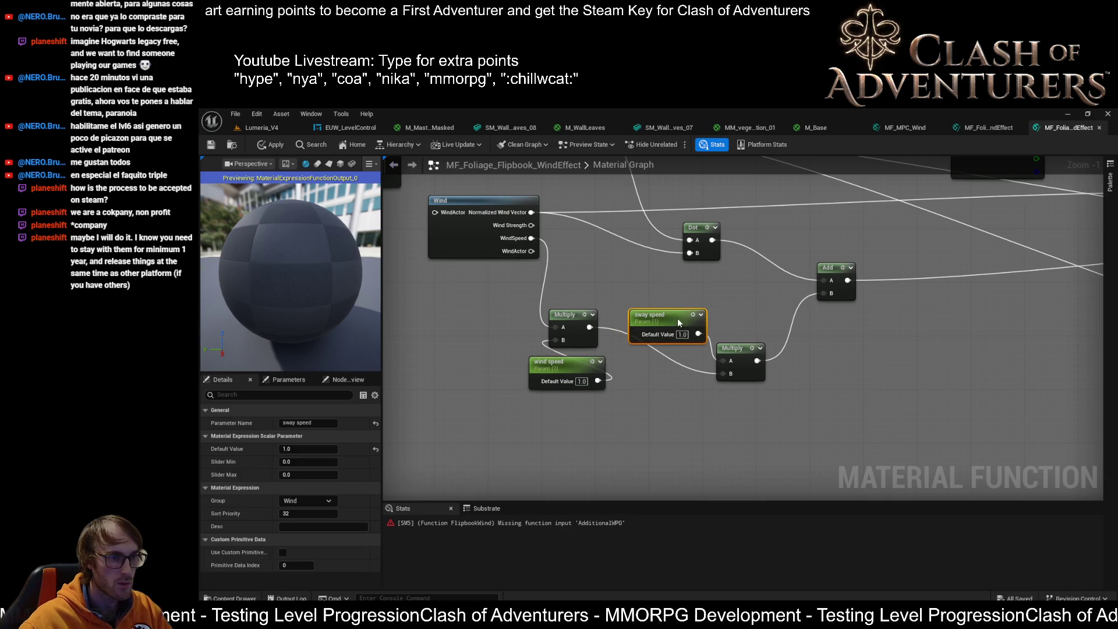
pyautogui.moveTo(598, 425)
pyautogui.mouseDown()
pyautogui.moveTo(582, 317)
pyautogui.moveTo(582, 355)
pyautogui.moveTo(638, 398)
pyautogui.mouseUp()
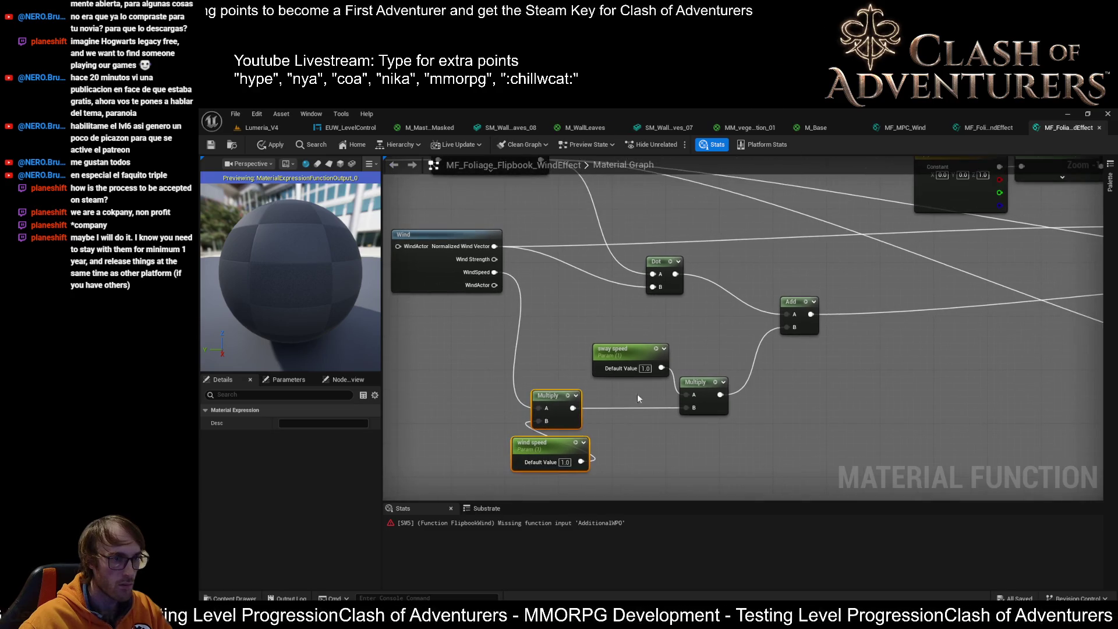
pyautogui.click(551, 435)
pyautogui.moveTo(534, 444); pyautogui.dragTo(474, 438)
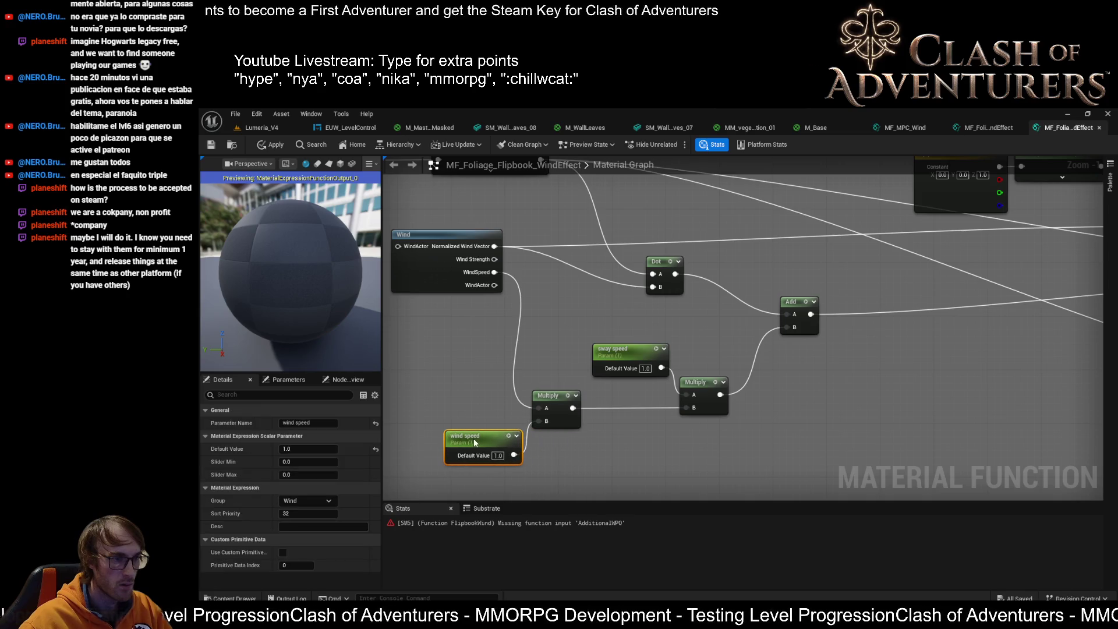
pyautogui.moveTo(658, 304)
pyautogui.mouseDown()
pyautogui.moveTo(600, 384)
pyautogui.moveTo(731, 389)
pyautogui.mouseUp()
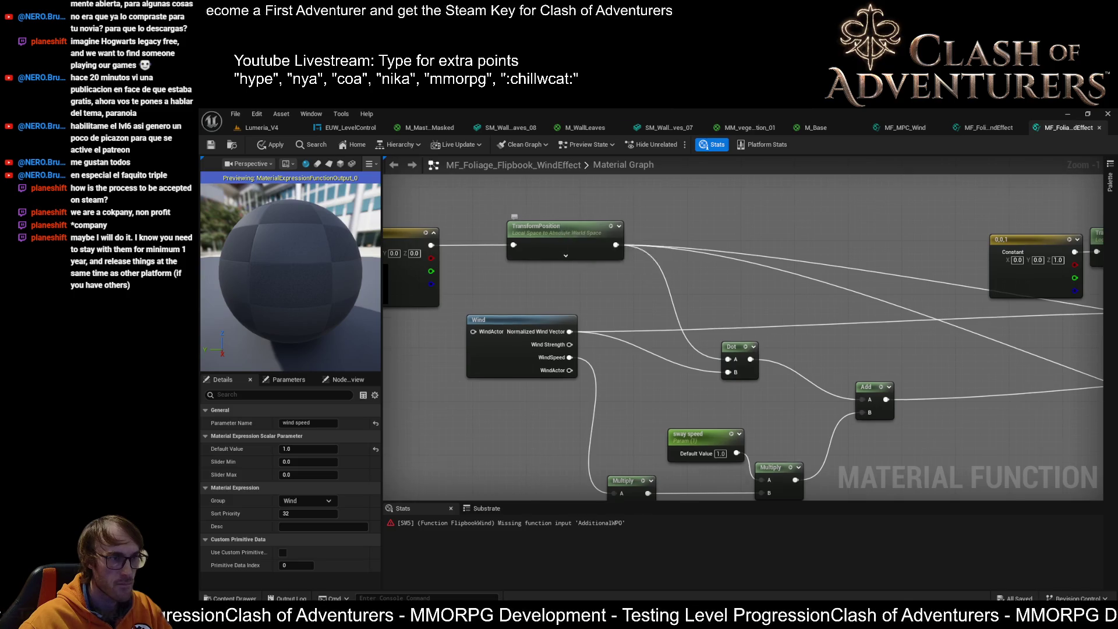
# Select the 0,0,0 constant, shift TransformPosition left, and drag a wire from its output.
pyautogui.moveTo(418, 231); pyautogui.dragTo(631, 239)
pyautogui.click(631, 239)
pyautogui.moveTo(780, 256)
pyautogui.mouseDown()
pyautogui.moveTo(720, 260)
pyautogui.moveTo(670, 245)
pyautogui.mouseUp()
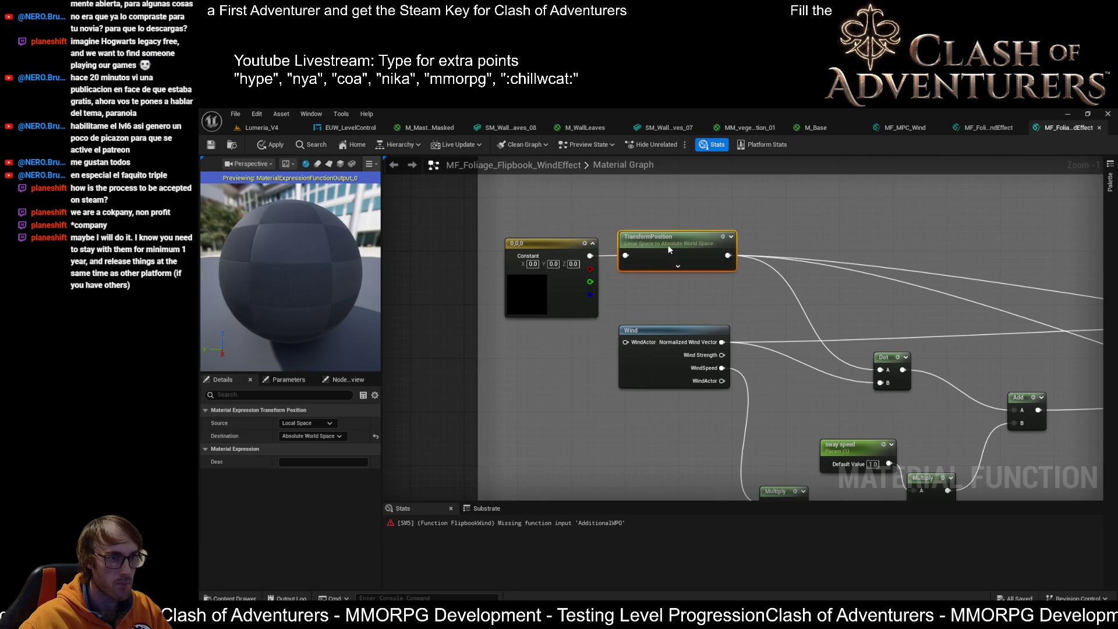
pyautogui.moveTo(872, 277)
pyautogui.mouseDown()
pyautogui.moveTo(488, 291)
pyautogui.moveTo(1107, 285)
pyautogui.mouseUp()
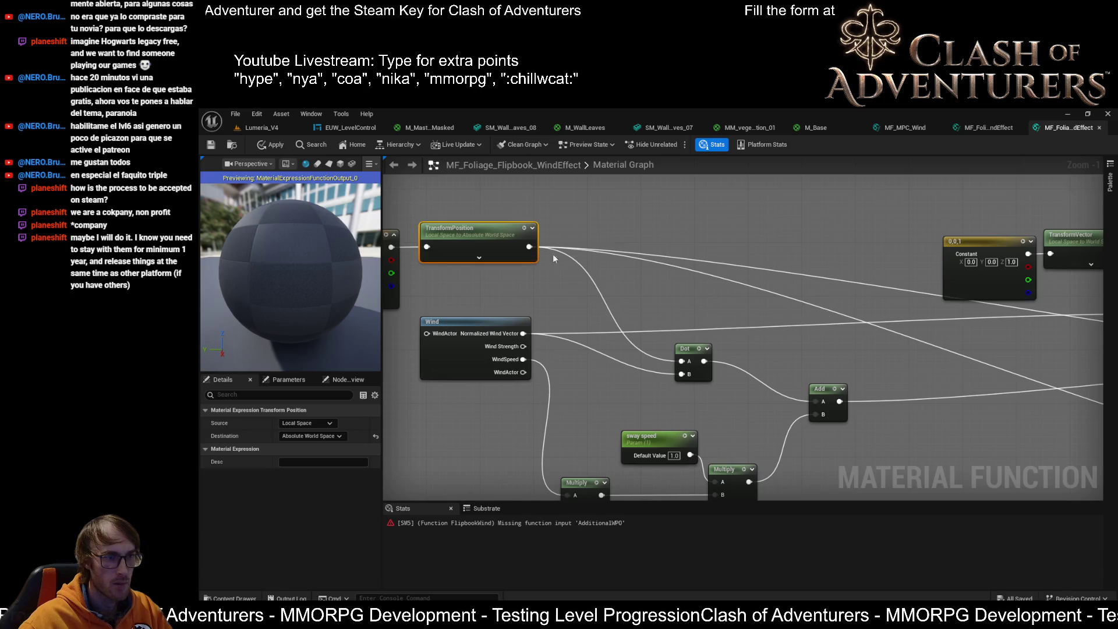
pyautogui.moveTo(553, 258); pyautogui.dragTo(637, 233)
# Create a named reroute declaration called 'TransformPosition' from the TransformPosition node's output.
pyautogui.scroll(1, 637, 233)
pyautogui.moveTo(615, 270); pyautogui.dragTo(676, 268)
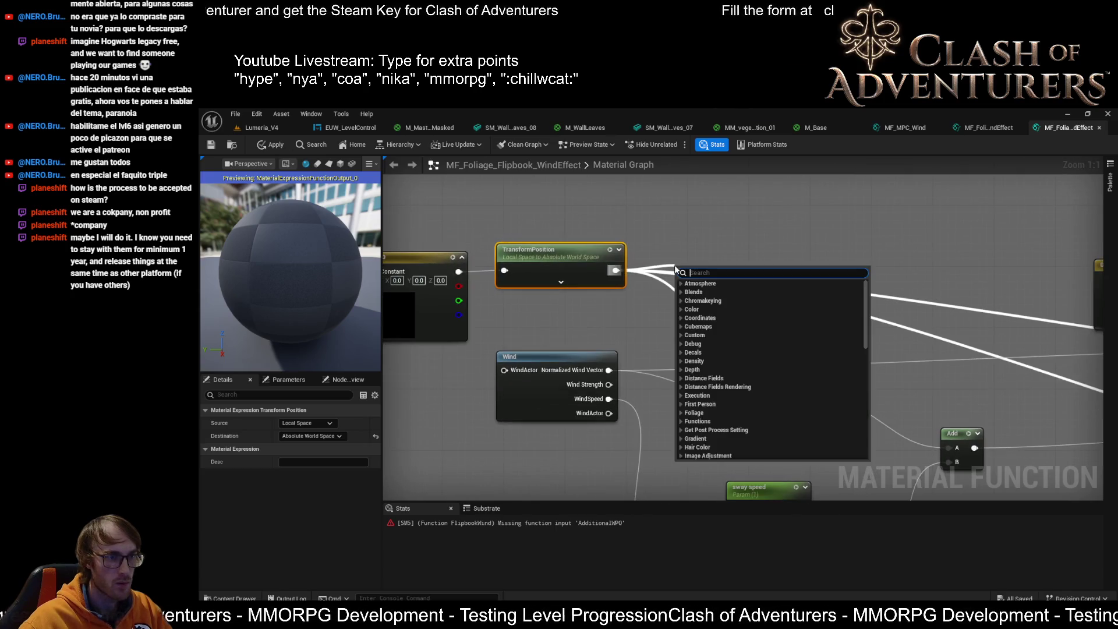
pyautogui.write('add ra')
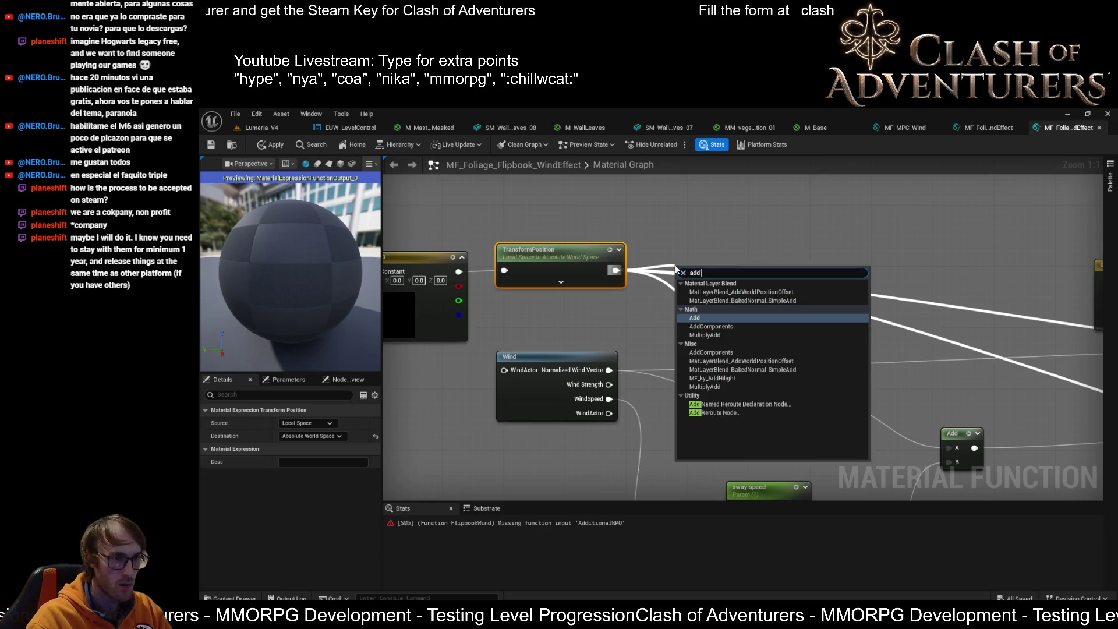
pyautogui.press('BackSpace')
pyautogui.press('BackSpace')
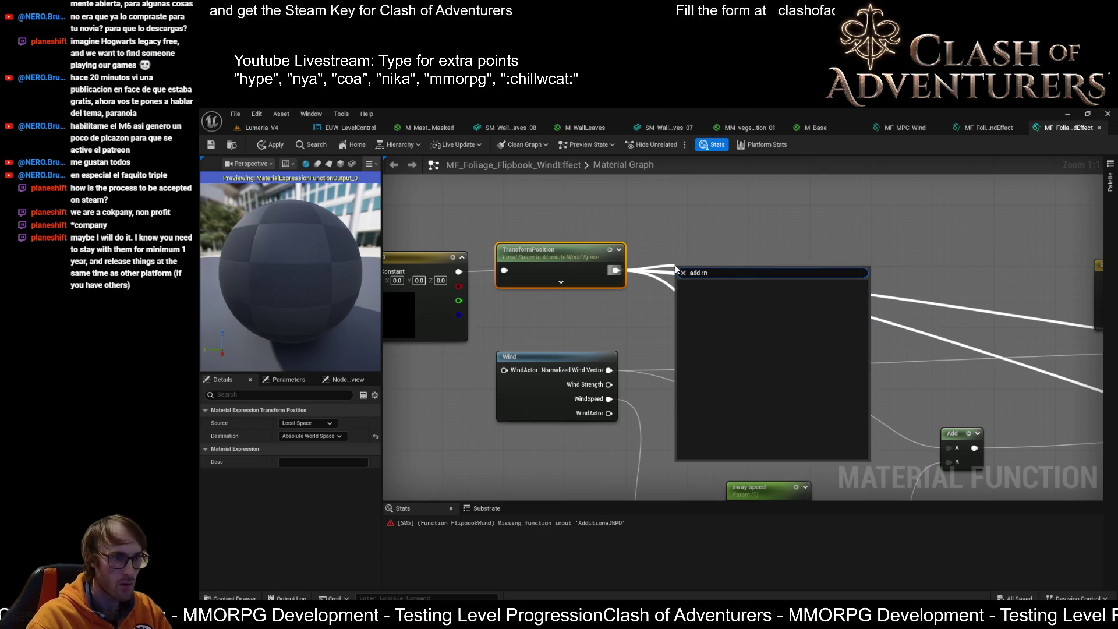
pyautogui.write('r')
pyautogui.press('Return')
pyautogui.write('TransformPosit')
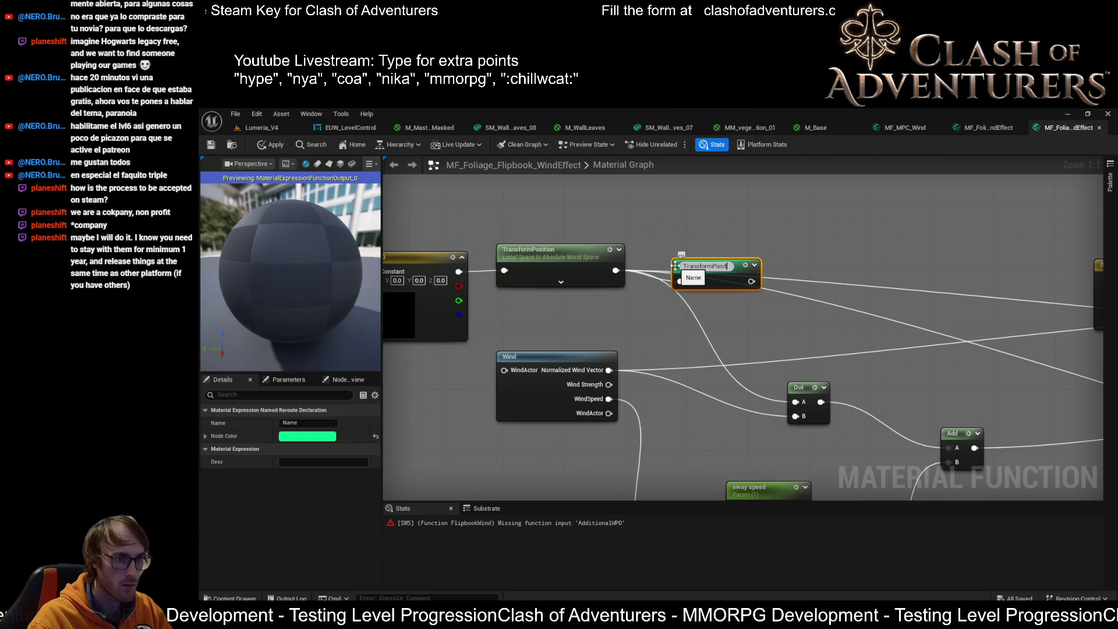
pyautogui.write('ion')
pyautogui.press('Return')
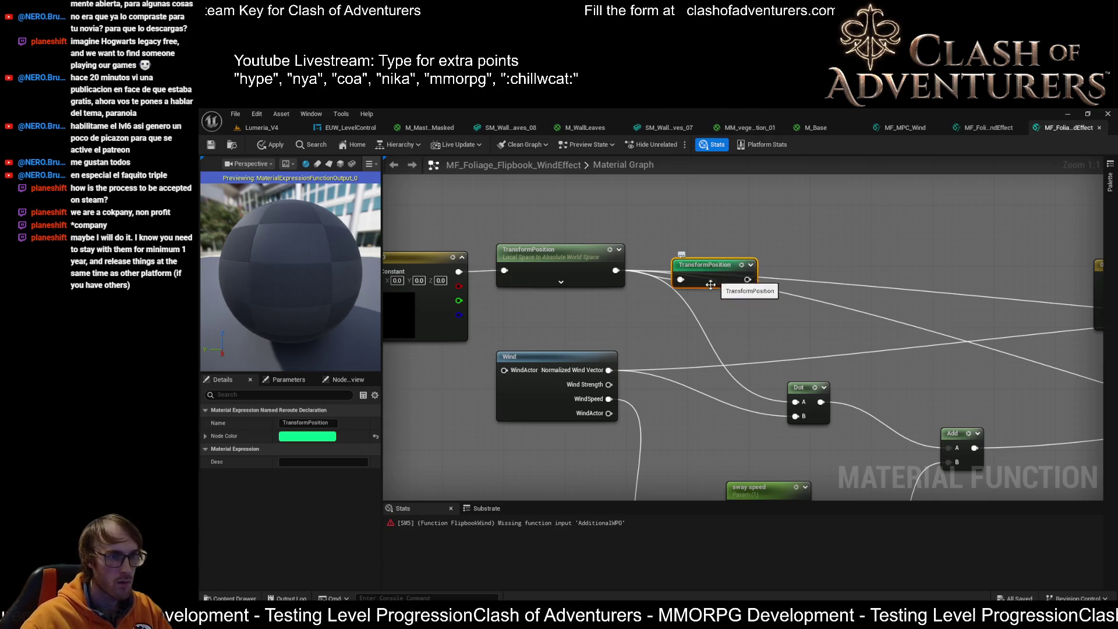
pyautogui.scroll(1, 775, 326)
pyautogui.scroll(-1, 693, 310)
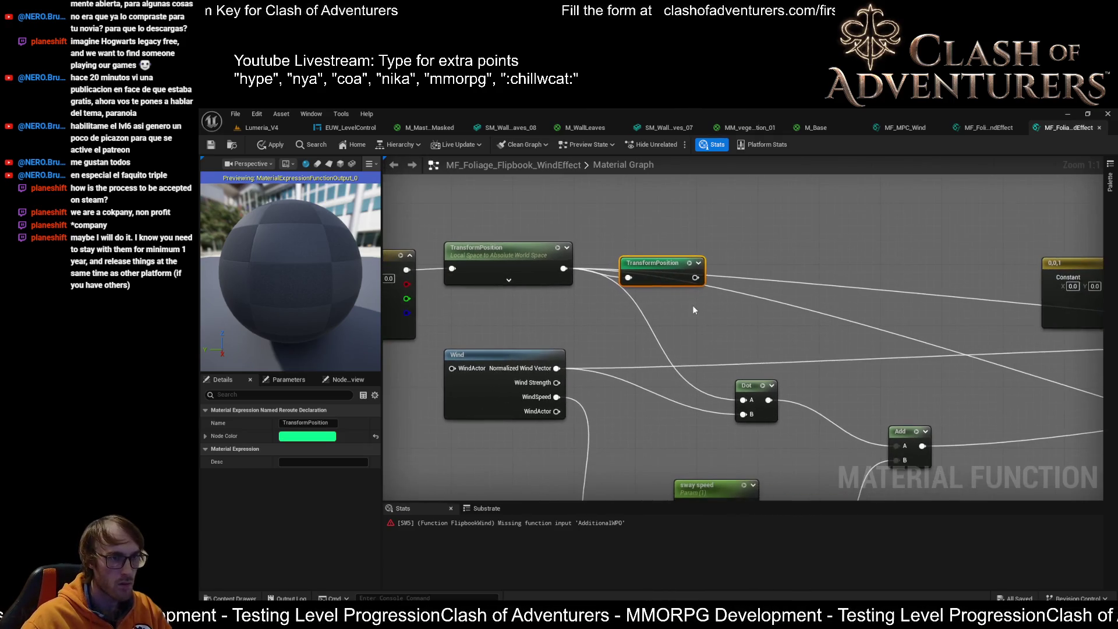
# Place a TransformPosition named reroute usage node in the graph.
pyautogui.rightClick(668, 382)
pyautogui.write('transform')
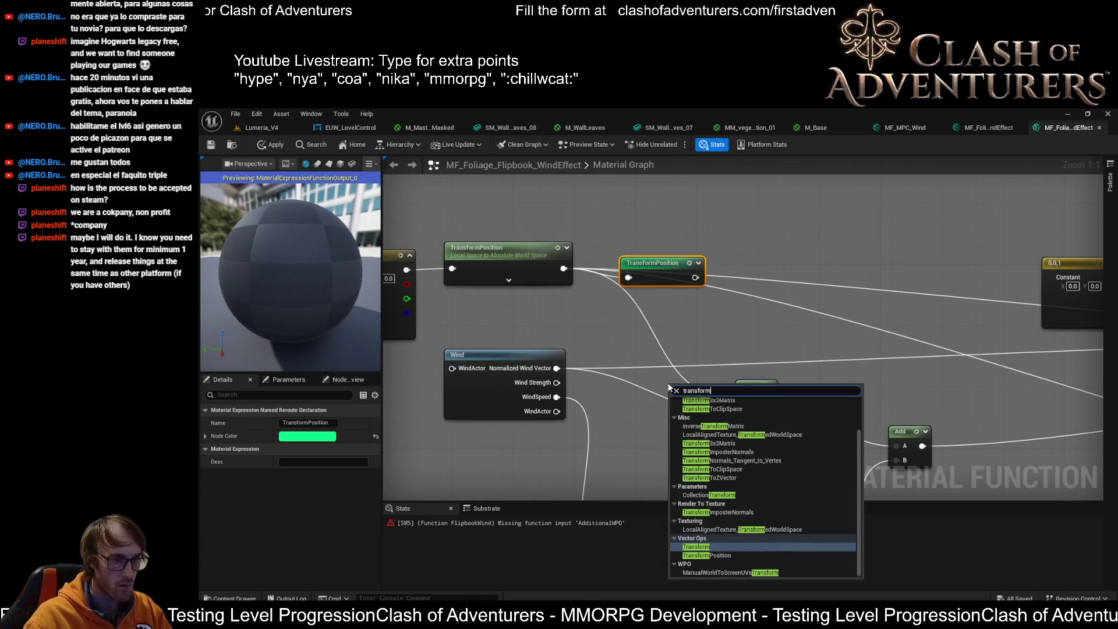
pyautogui.press('Up')
pyautogui.press('Up')
pyautogui.press('Up')
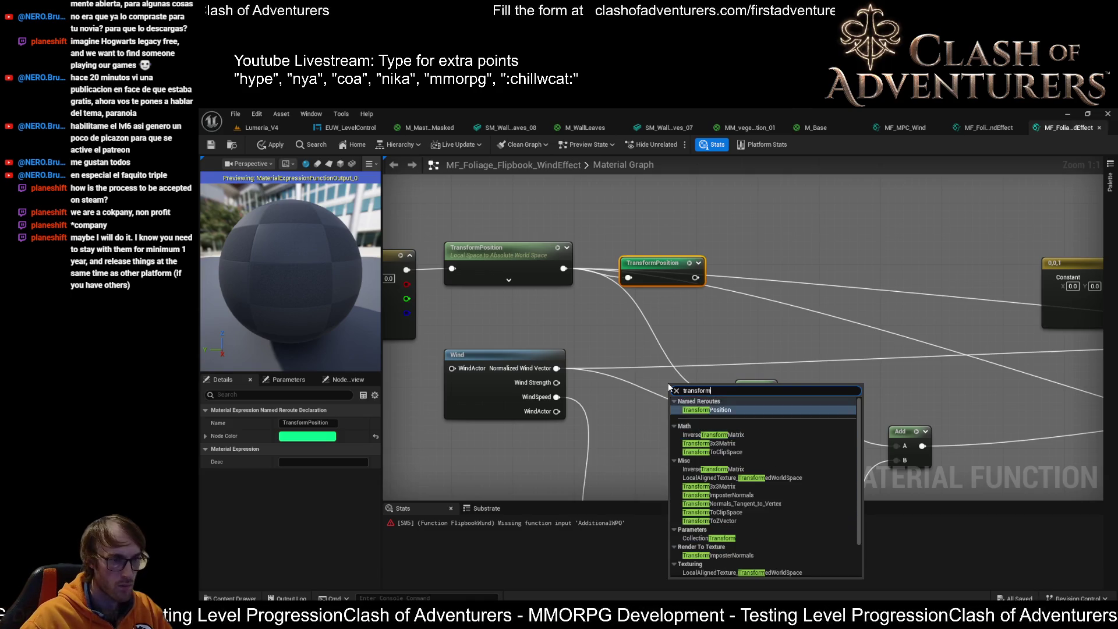
pyautogui.press('Return')
pyautogui.moveTo(695, 388)
pyautogui.mouseDown()
pyautogui.moveTo(648, 382)
pyautogui.moveTo(745, 415)
pyautogui.moveTo(746, 401)
pyautogui.mouseUp()
pyautogui.moveTo(680, 387)
pyautogui.mouseDown()
pyautogui.moveTo(626, 351)
pyautogui.moveTo(197, 362)
pyautogui.mouseUp()
pyautogui.moveTo(614, 350)
pyautogui.mouseDown()
pyautogui.moveTo(1040, 291)
pyautogui.moveTo(1011, 352)
pyautogui.moveTo(946, 366)
pyautogui.moveTo(663, 339)
pyautogui.moveTo(960, 394)
pyautogui.moveTo(419, 292)
pyautogui.moveTo(665, 328)
pyautogui.mouseUp()
# Paste a TransformPosition reroute copy and wire it into Distance's B input.
pyautogui.click(637, 322)
pyautogui.hotkey('ctrl', 'v')
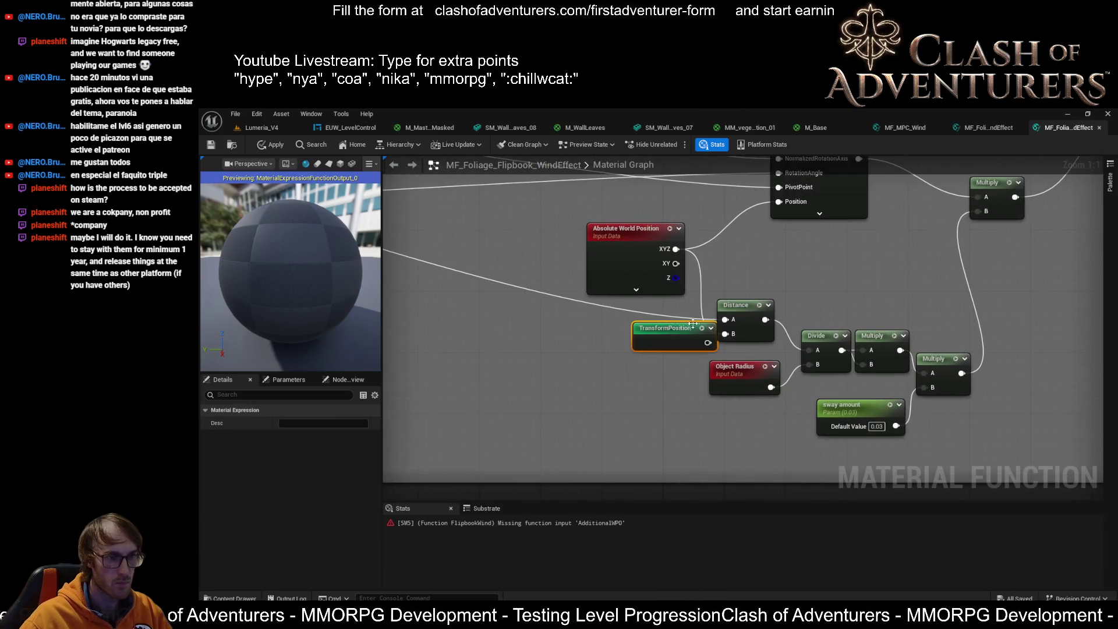
pyautogui.moveTo(660, 337)
pyautogui.mouseDown()
pyautogui.moveTo(621, 329)
pyautogui.moveTo(676, 341)
pyautogui.moveTo(734, 332)
pyautogui.mouseUp()
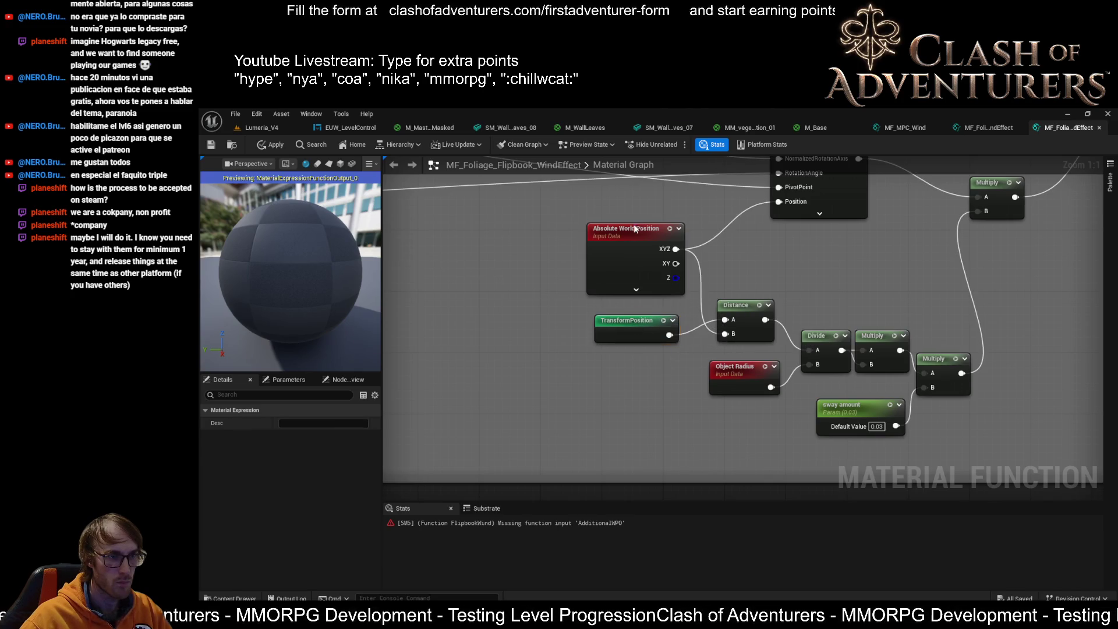
pyautogui.moveTo(636, 228)
pyautogui.mouseDown()
pyautogui.moveTo(580, 200)
pyautogui.moveTo(522, 200)
pyautogui.moveTo(573, 196)
pyautogui.mouseUp()
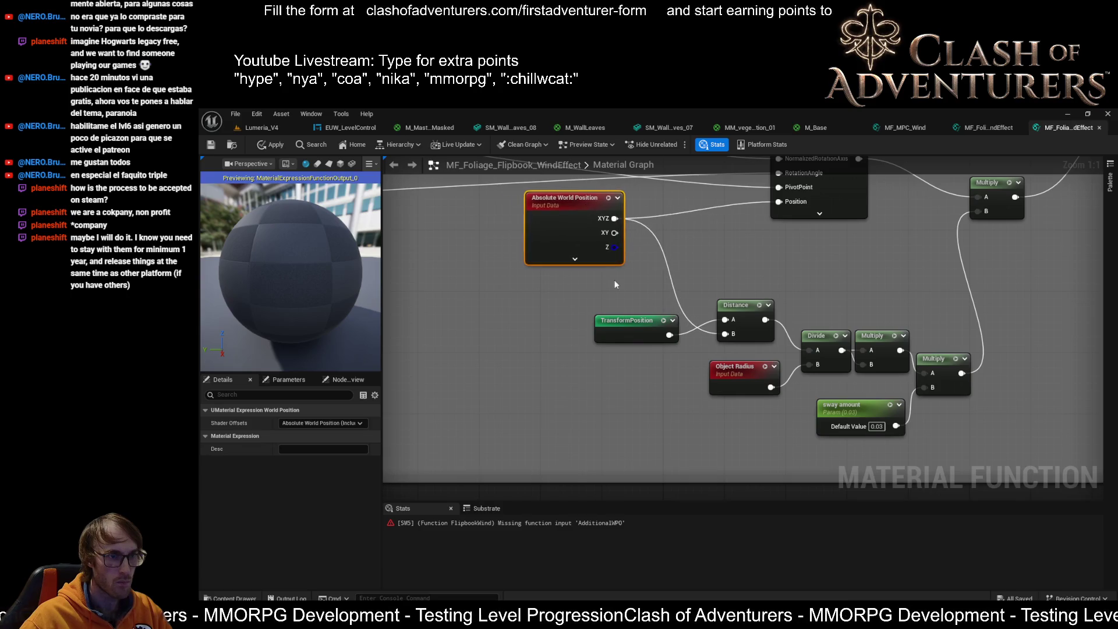
pyautogui.moveTo(647, 335)
pyautogui.mouseDown()
pyautogui.moveTo(708, 275)
pyautogui.moveTo(1024, 396)
pyautogui.moveTo(698, 373)
pyautogui.moveTo(735, 351)
pyautogui.moveTo(736, 316)
pyautogui.moveTo(809, 332)
pyautogui.mouseUp()
# Duplicate another TransformPosition reroute, connect it to RotateAboutAxis Position, and shift it with Dot.
pyautogui.hotkey('ctrl', 'd')
pyautogui.click(733, 310)
pyautogui.click(736, 324)
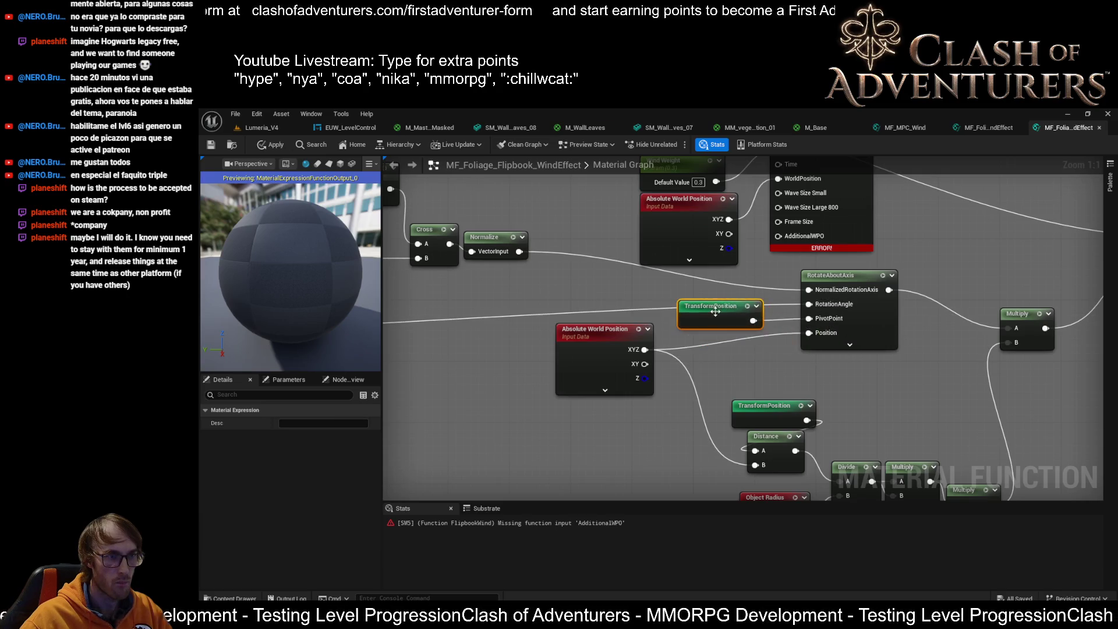
pyautogui.scroll(-3, 696, 326)
pyautogui.scroll(2, 725, 262)
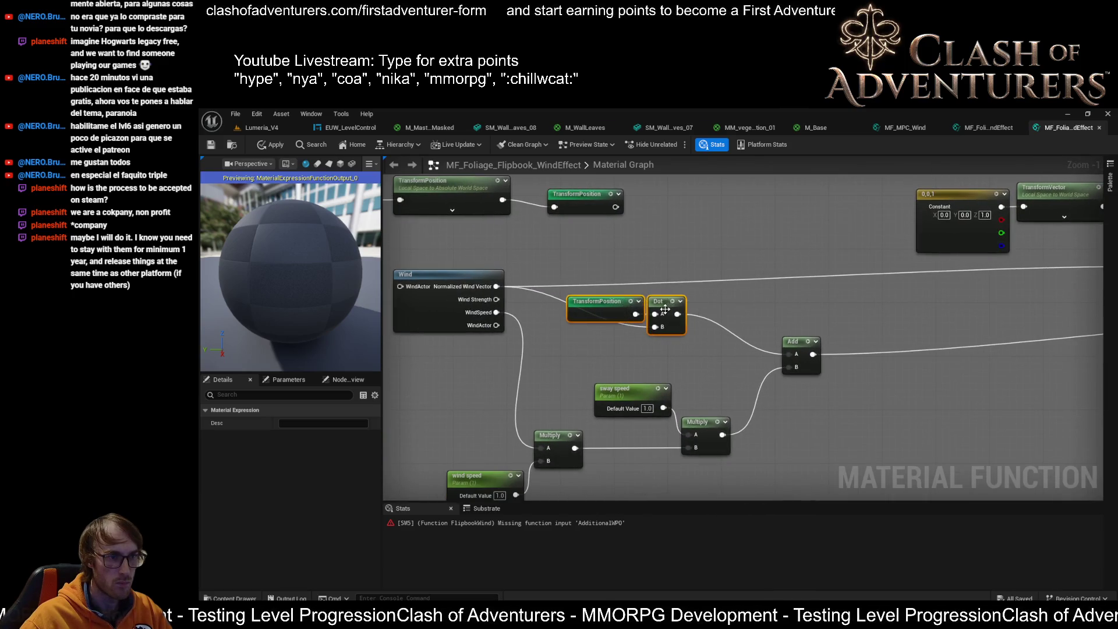
pyautogui.moveTo(665, 310); pyautogui.dragTo(742, 320)
# Add a reroute point on the Wind wire and move it down to tidy the connection.
pyautogui.moveTo(591, 317); pyautogui.dragTo(701, 282)
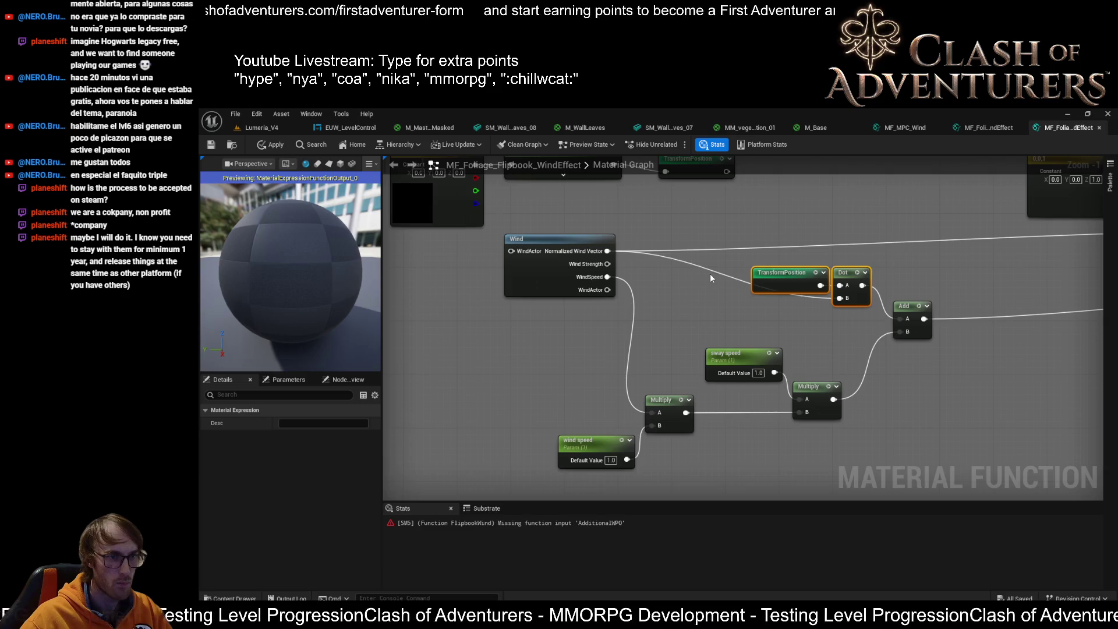
pyautogui.click(712, 271)
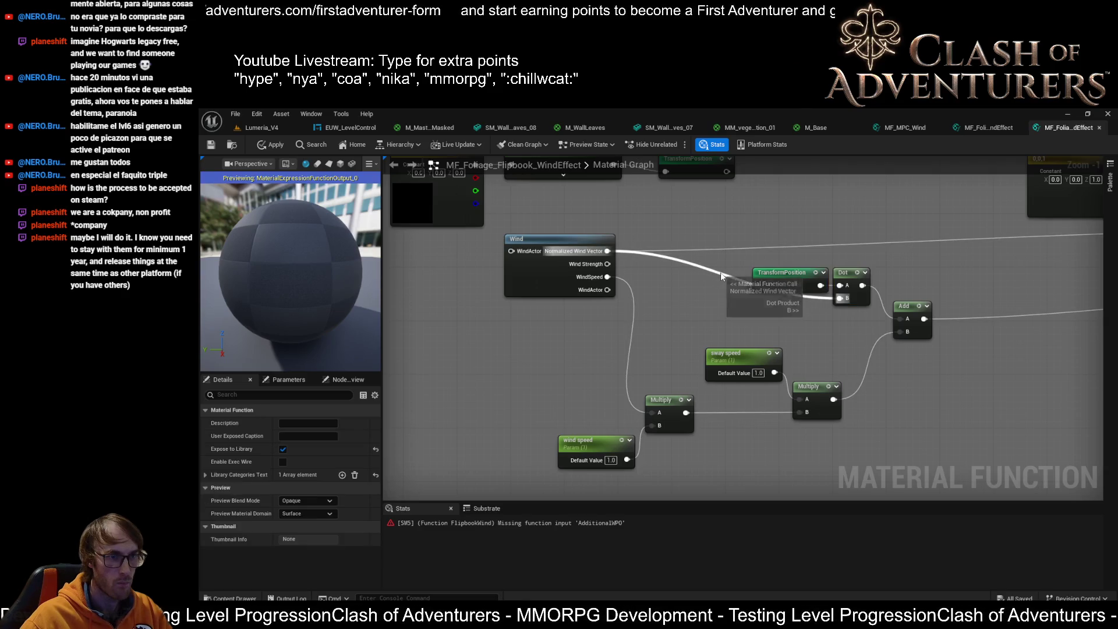
pyautogui.doubleClick(721, 271)
pyautogui.moveTo(726, 277); pyautogui.dragTo(718, 304)
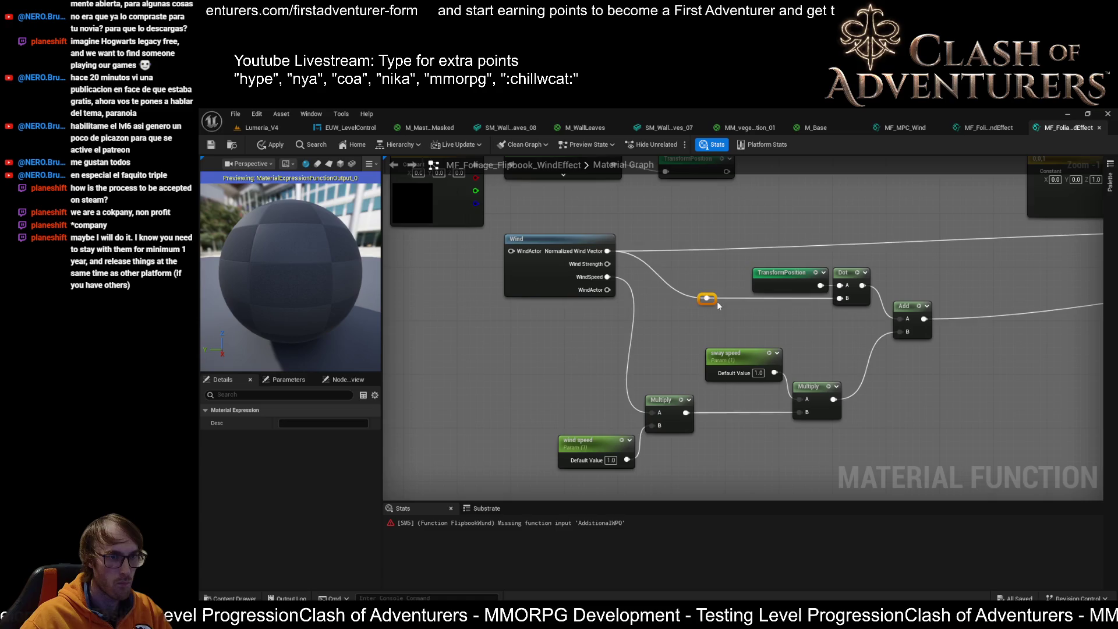
pyautogui.scroll(-2, 825, 296)
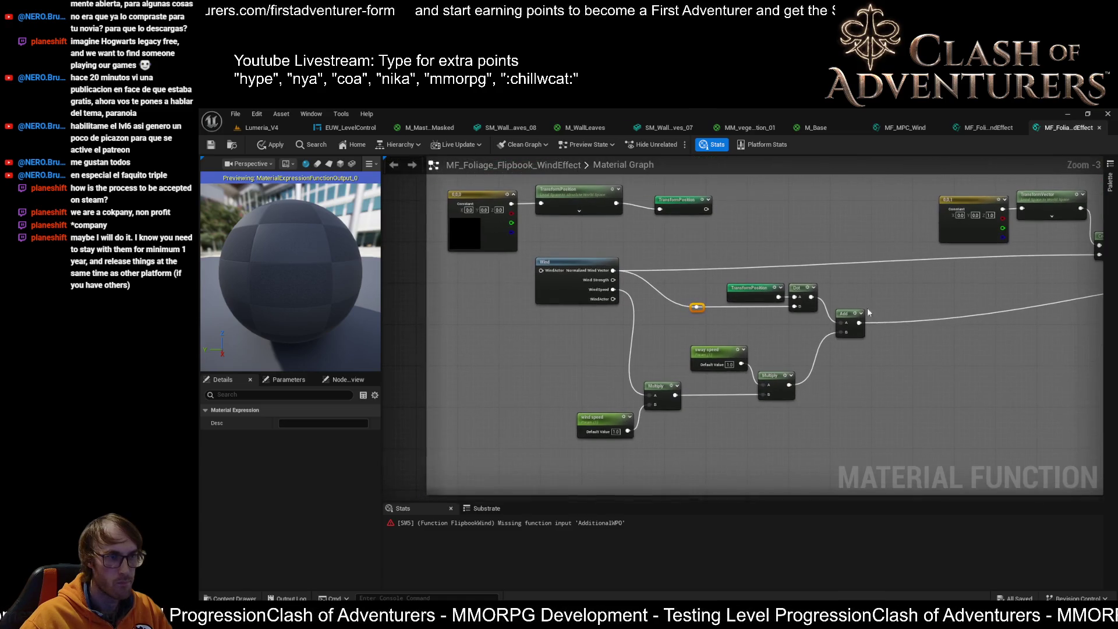
pyautogui.click(587, 277)
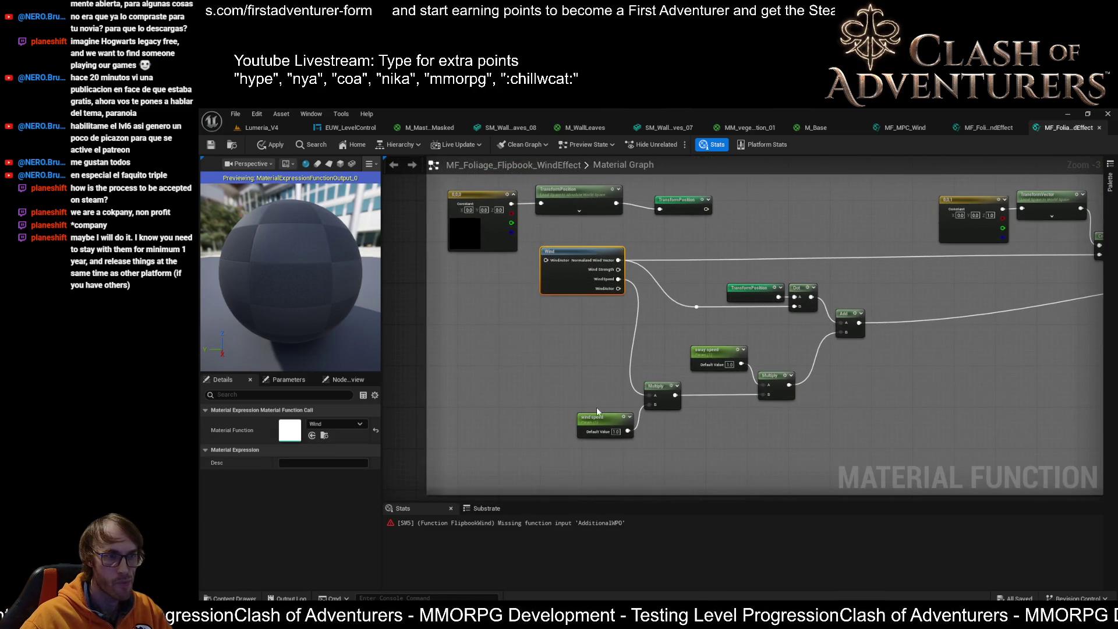
pyautogui.scroll(2, 615, 414)
pyautogui.click(582, 418)
pyautogui.scroll(-1, 599, 349)
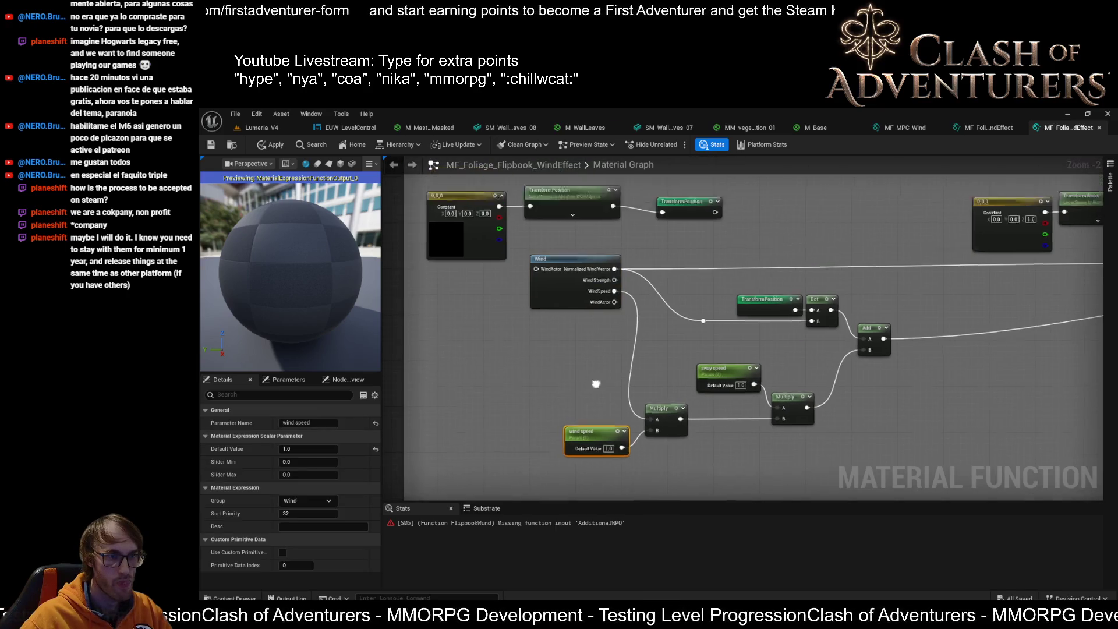
pyautogui.moveTo(682, 259); pyautogui.dragTo(547, 357)
pyautogui.moveTo(482, 324); pyautogui.dragTo(482, 324)
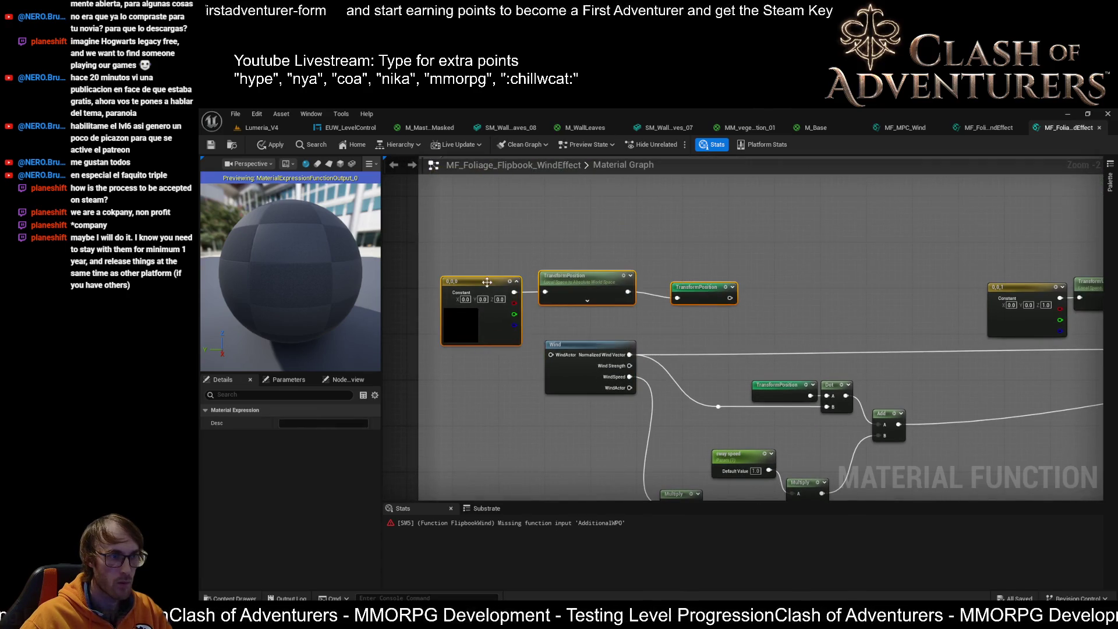
pyautogui.moveTo(487, 283)
pyautogui.mouseDown()
pyautogui.moveTo(501, 238)
pyautogui.moveTo(587, 248)
pyautogui.moveTo(559, 224)
pyautogui.moveTo(482, 235)
pyautogui.mouseUp()
pyautogui.moveTo(743, 277)
pyautogui.mouseDown()
pyautogui.moveTo(994, 288)
pyautogui.moveTo(721, 249)
pyautogui.mouseUp()
pyautogui.scroll(2, 721, 249)
pyautogui.scroll(-1, 679, 345)
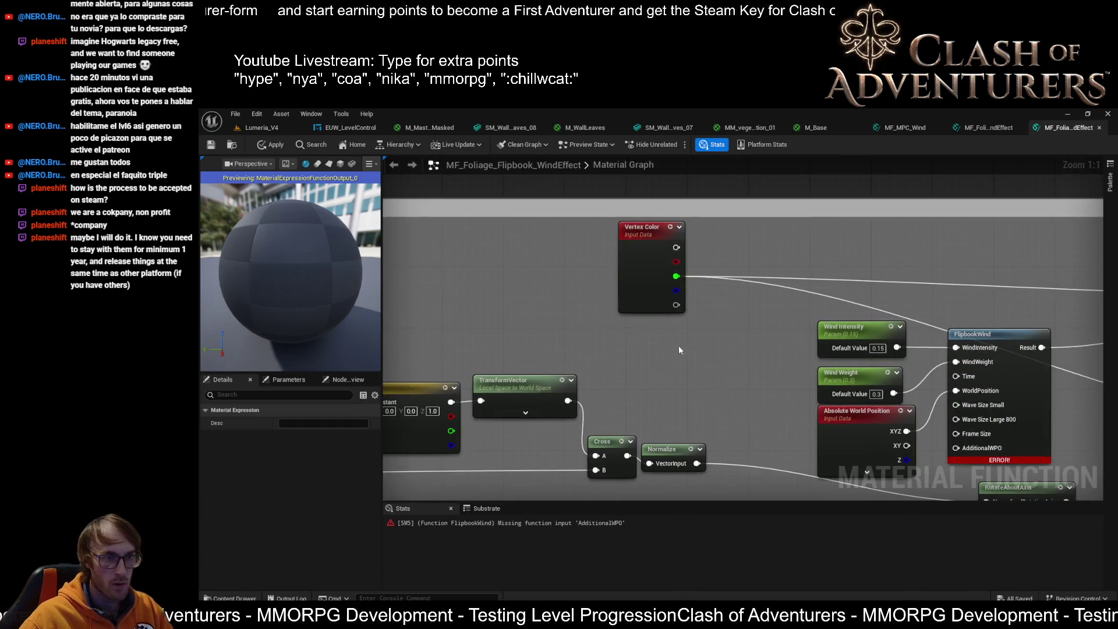
pyautogui.moveTo(679, 344); pyautogui.dragTo(763, 298)
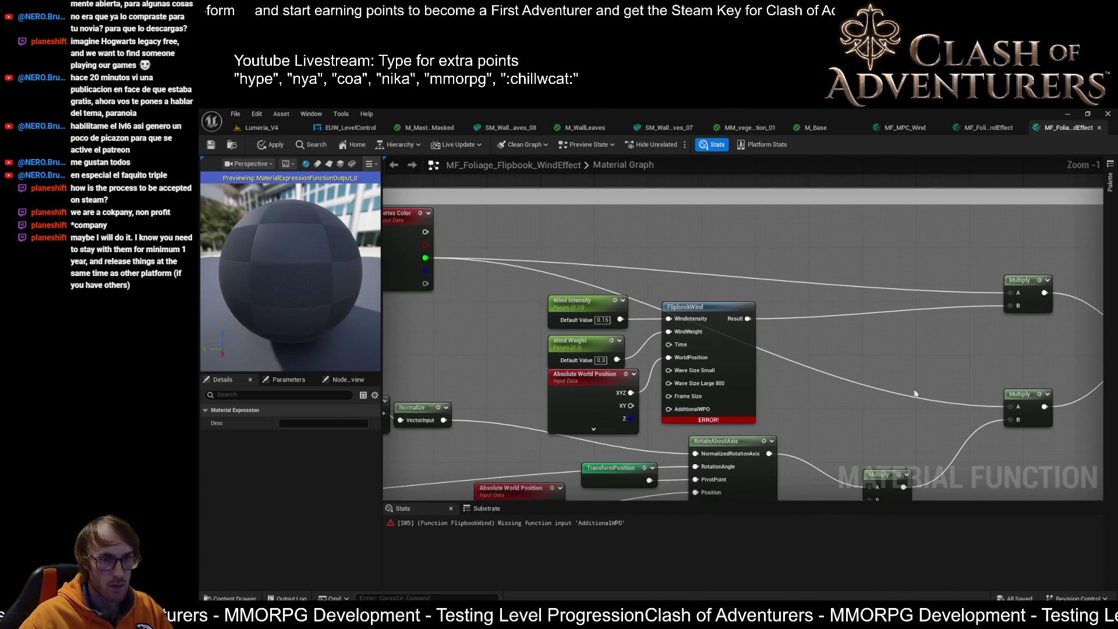
pyautogui.moveTo(915, 394)
pyautogui.mouseDown()
pyautogui.moveTo(736, 349)
pyautogui.moveTo(586, 361)
pyautogui.moveTo(670, 308)
pyautogui.moveTo(854, 436)
pyautogui.moveTo(618, 282)
pyautogui.mouseUp()
pyautogui.scroll(2, 619, 282)
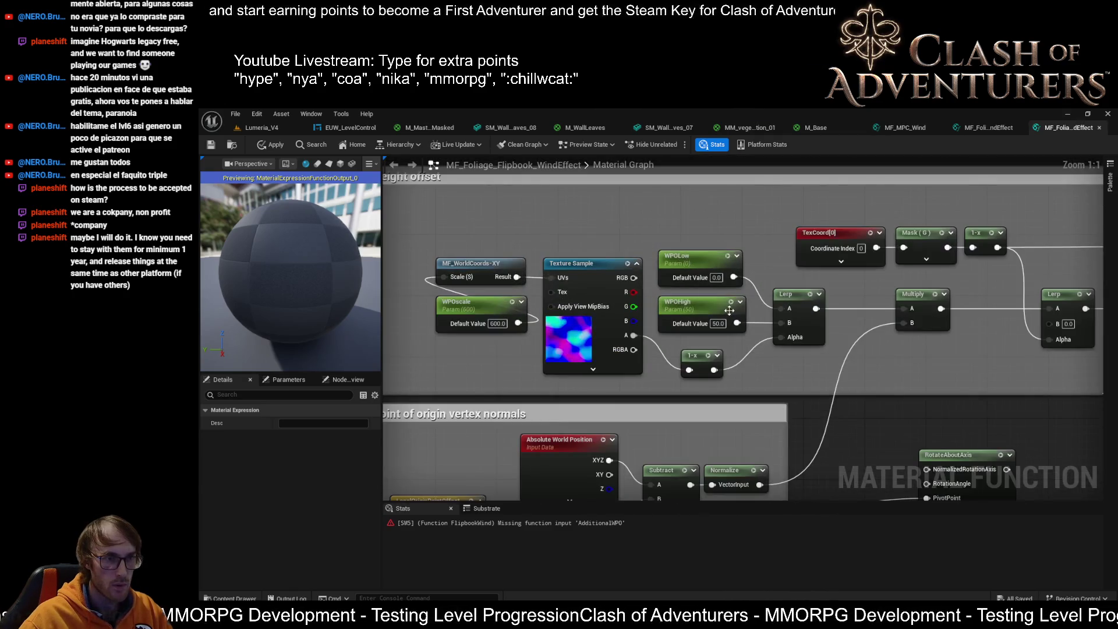
pyautogui.scroll(-2, 773, 373)
pyautogui.moveTo(773, 373)
pyautogui.mouseDown()
pyautogui.moveTo(669, 351)
pyautogui.moveTo(678, 386)
pyautogui.moveTo(568, 372)
pyautogui.moveTo(759, 316)
pyautogui.moveTo(855, 326)
pyautogui.mouseUp()
pyautogui.scroll(2, 649, 403)
pyautogui.click(977, 227)
pyautogui.moveTo(977, 245)
pyautogui.mouseDown()
pyautogui.moveTo(908, 273)
pyautogui.moveTo(984, 257)
pyautogui.moveTo(891, 253)
pyautogui.moveTo(862, 286)
pyautogui.moveTo(520, 387)
pyautogui.moveTo(567, 352)
pyautogui.mouseUp()
# Set the sort priorities of the sway speed and wind speed parameters to 3 and 4.
pyautogui.click(900, 256)
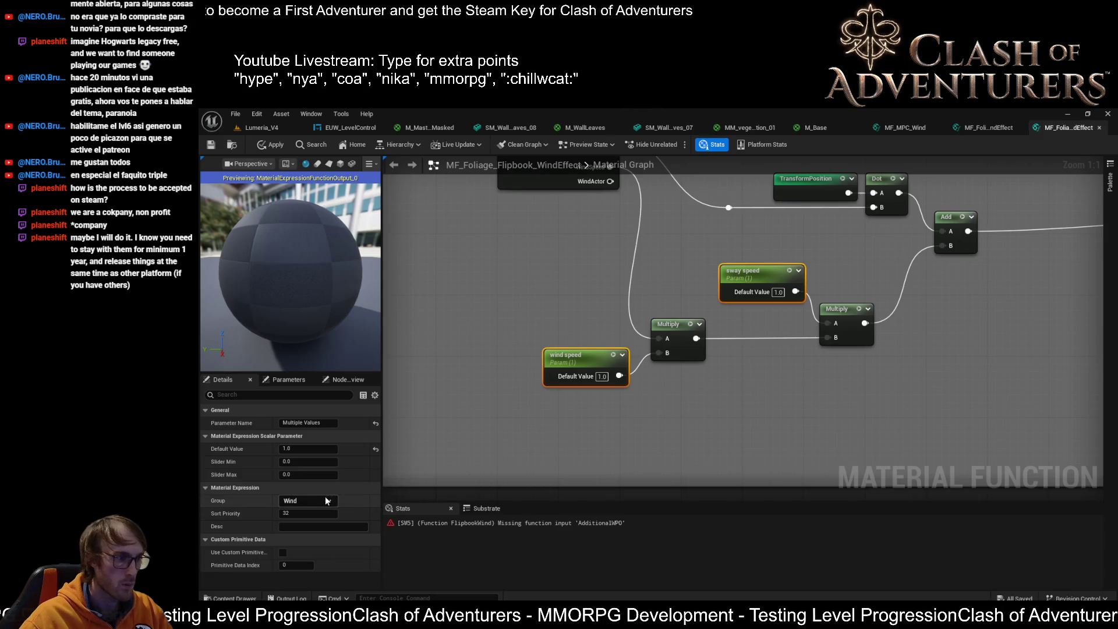
pyautogui.click(571, 363)
pyautogui.press('Return')
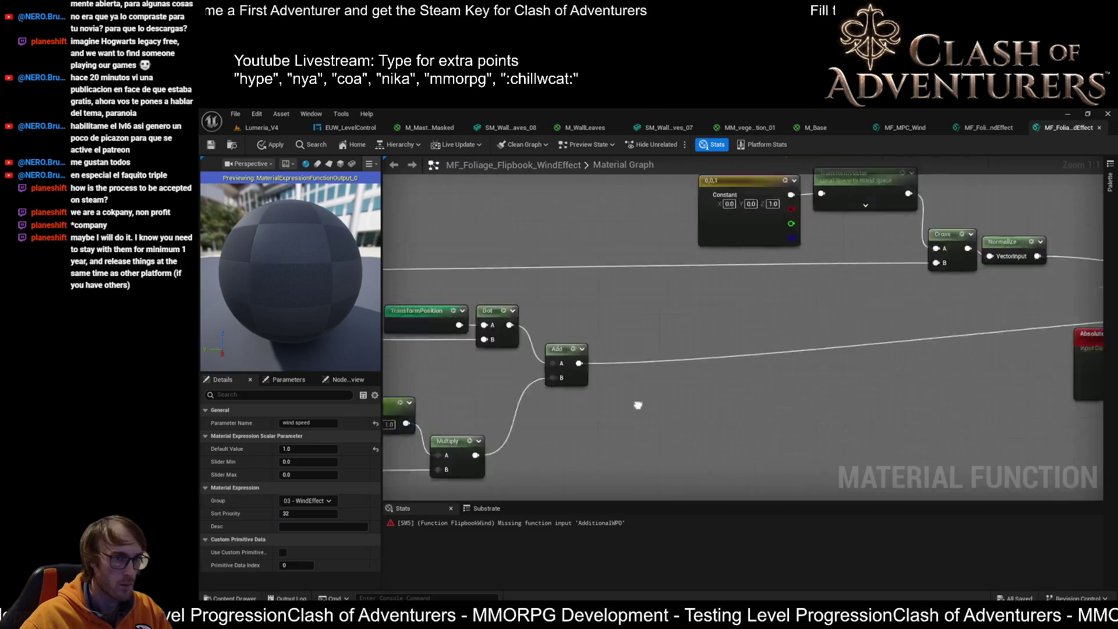
pyautogui.click(784, 269)
pyautogui.click(790, 308)
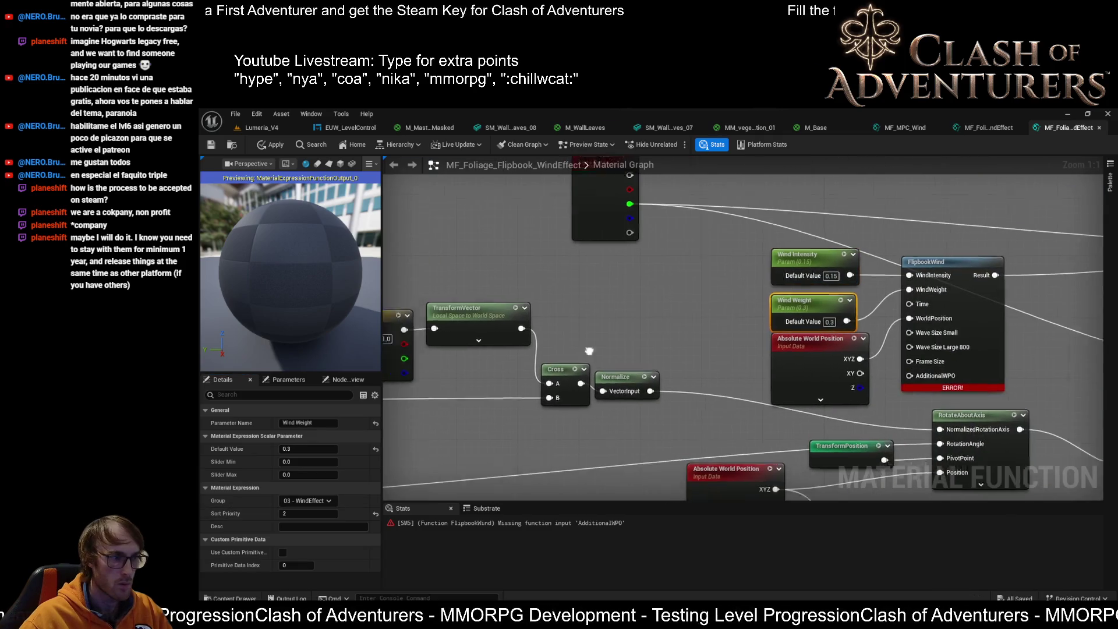
pyautogui.click(810, 319)
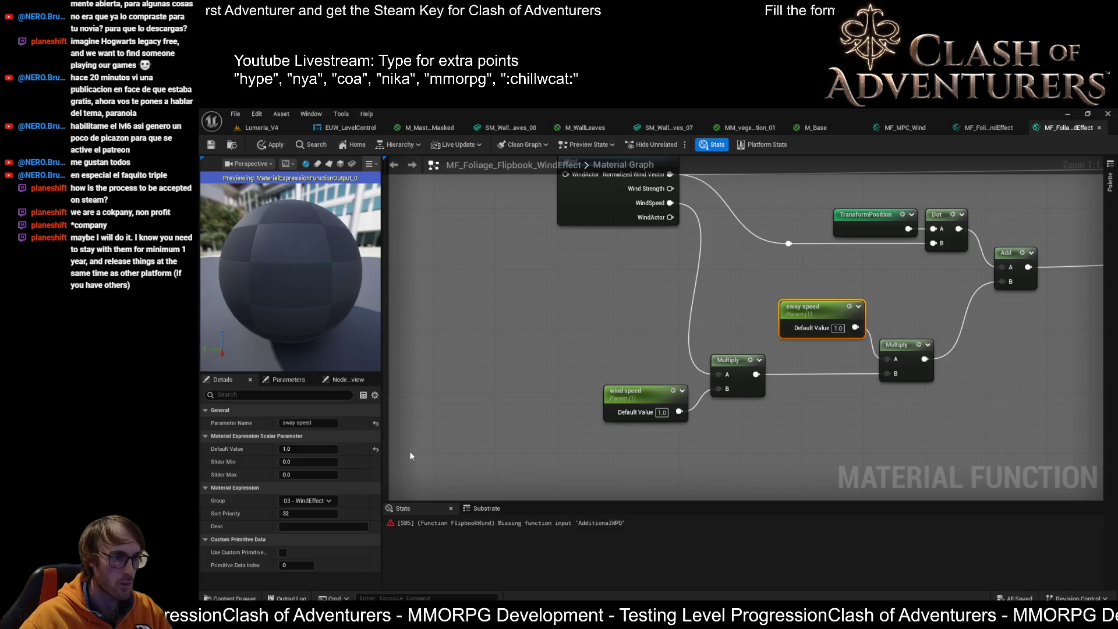
pyautogui.click(298, 513)
pyautogui.write('3')
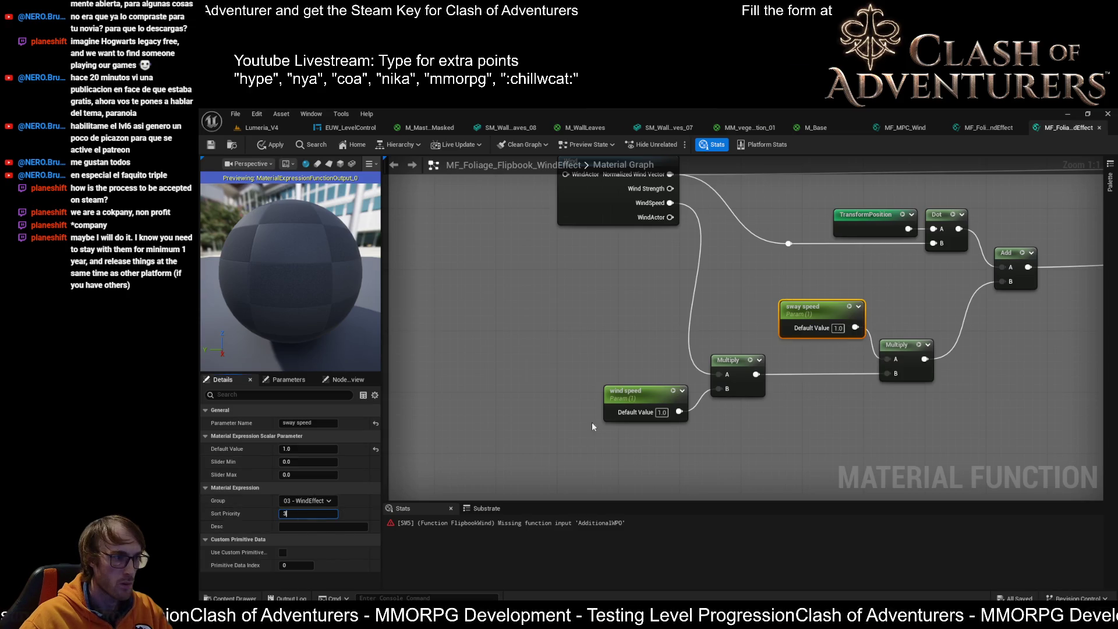
pyautogui.click(628, 402)
pyautogui.click(307, 514)
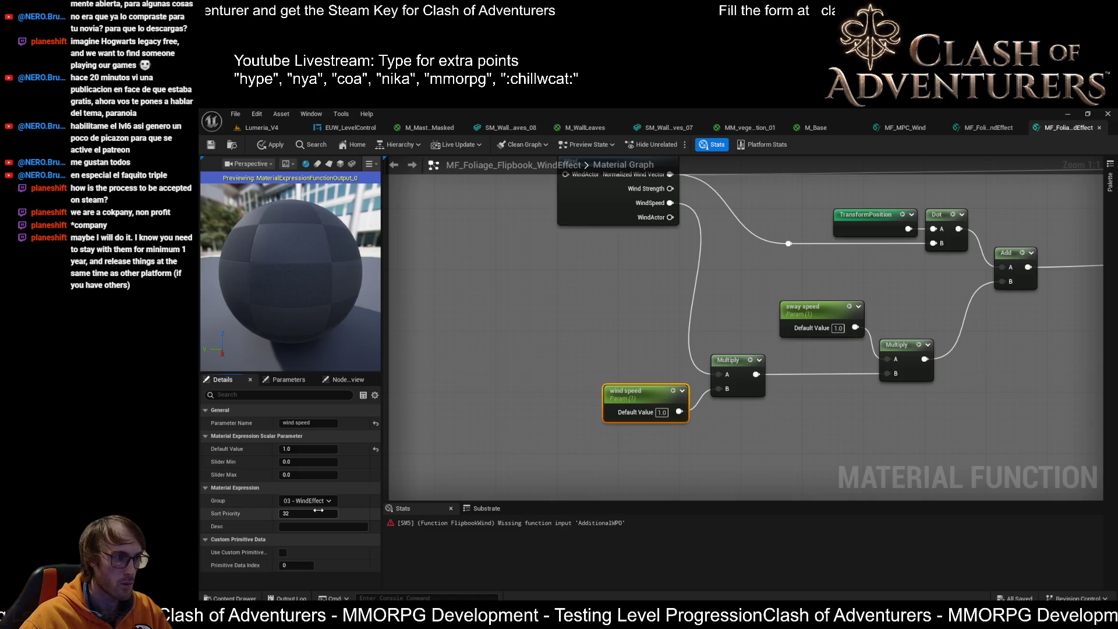
pyautogui.write('4')
# Rename the parameters 'Sway Speed' and 'Wind Speed' in the Details Parameter Name field.
pyautogui.click(783, 315)
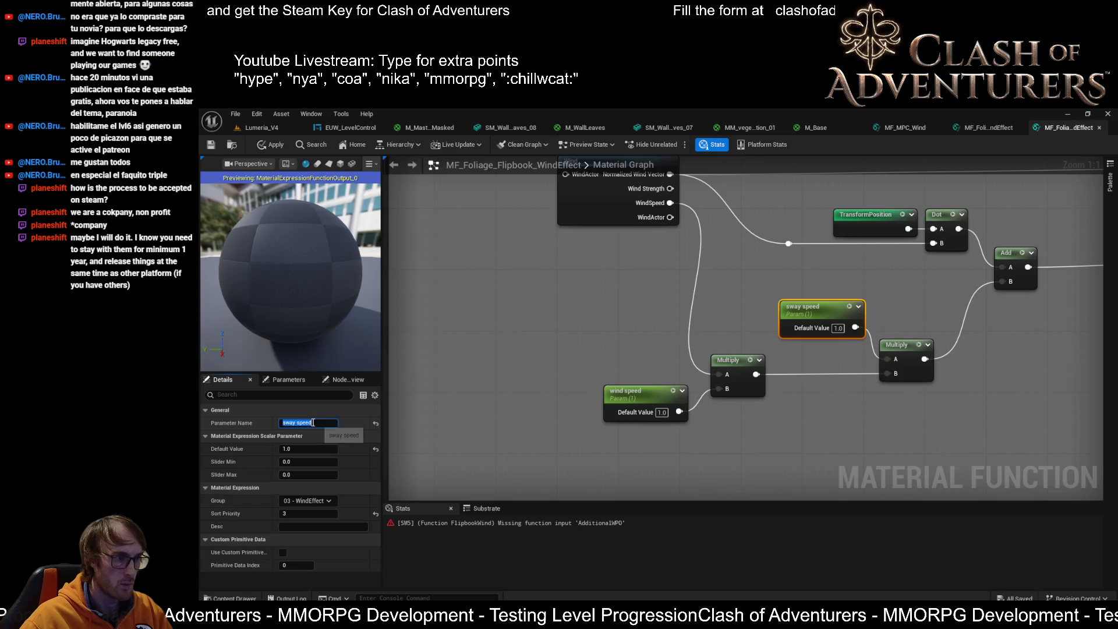
pyautogui.write('Sway Sp')
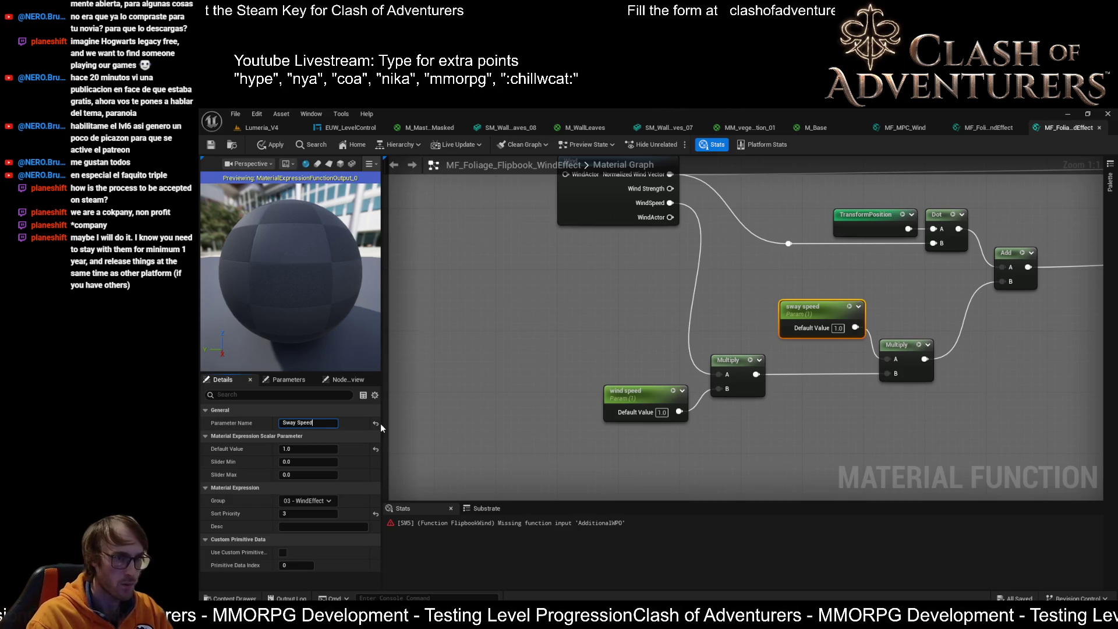
pyautogui.write('eed')
pyautogui.press('Return')
pyautogui.click(635, 400)
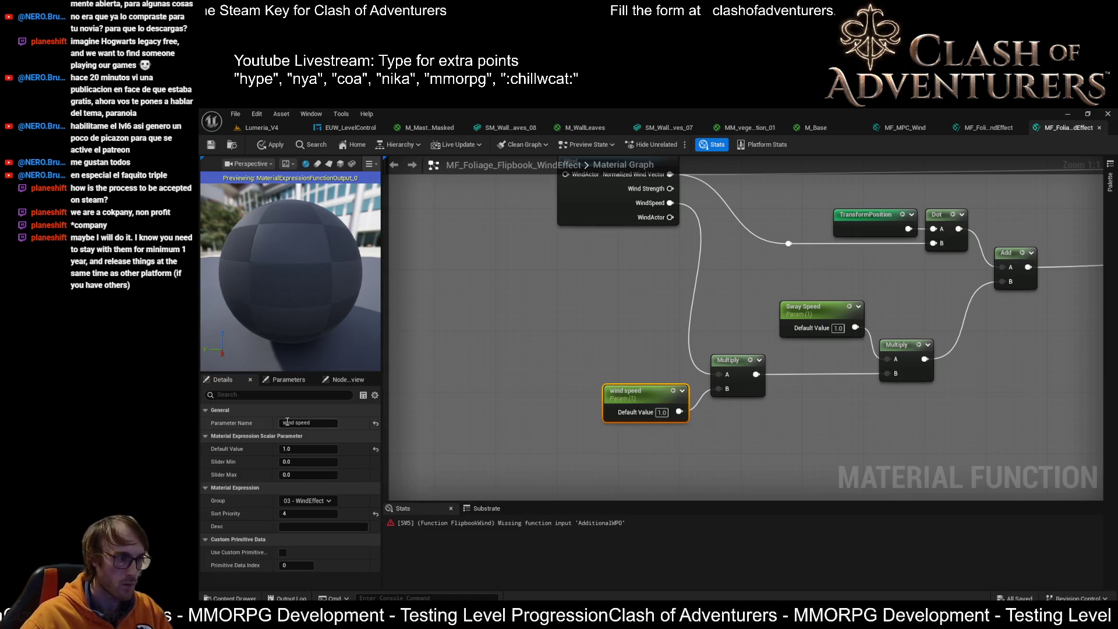
pyautogui.click(329, 422)
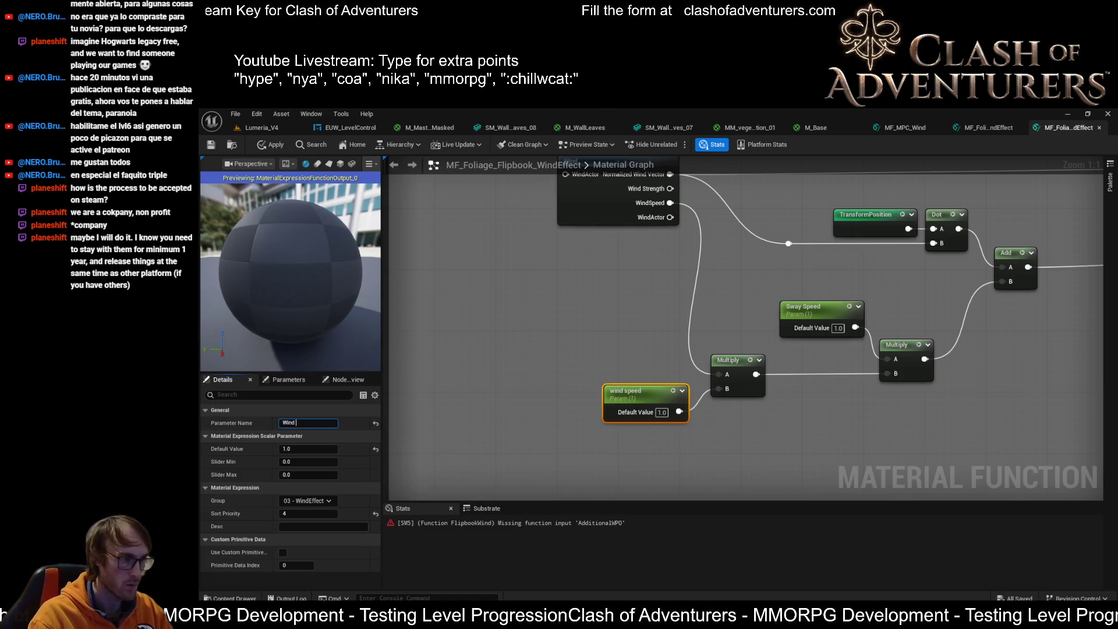
pyautogui.scroll(-4, 634, 373)
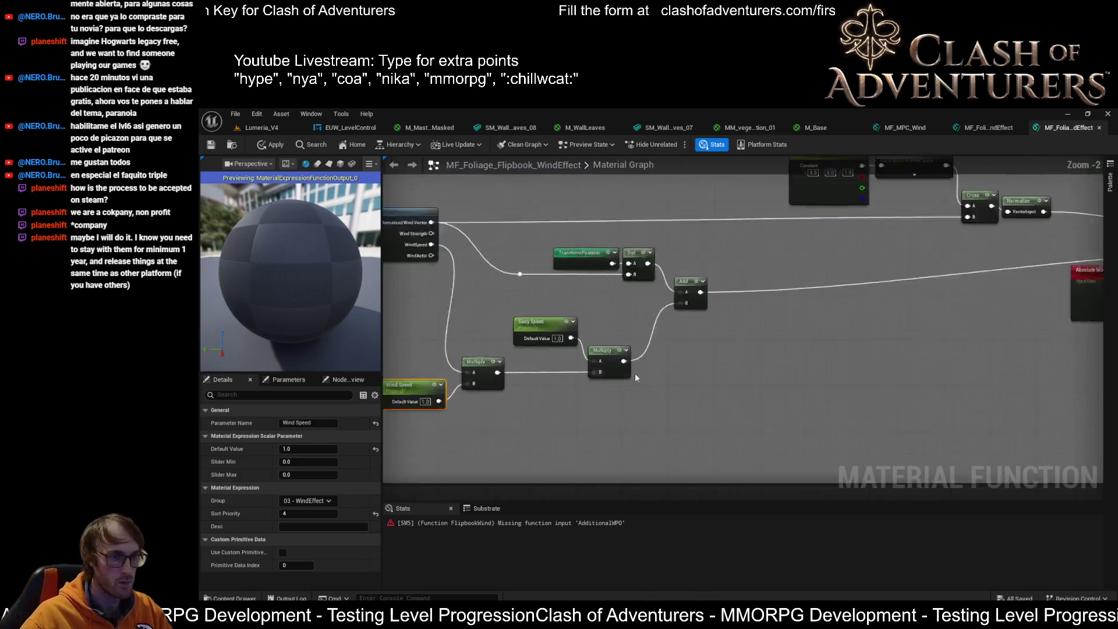
pyautogui.scroll(4, 669, 318)
pyautogui.scroll(-3, 669, 318)
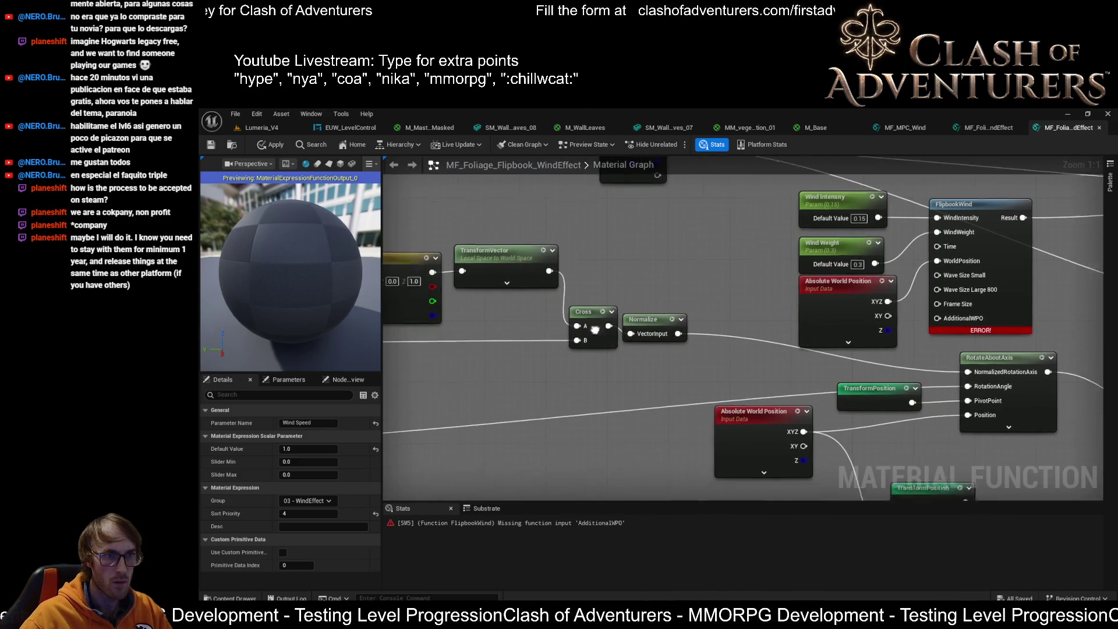
pyautogui.scroll(3, 641, 395)
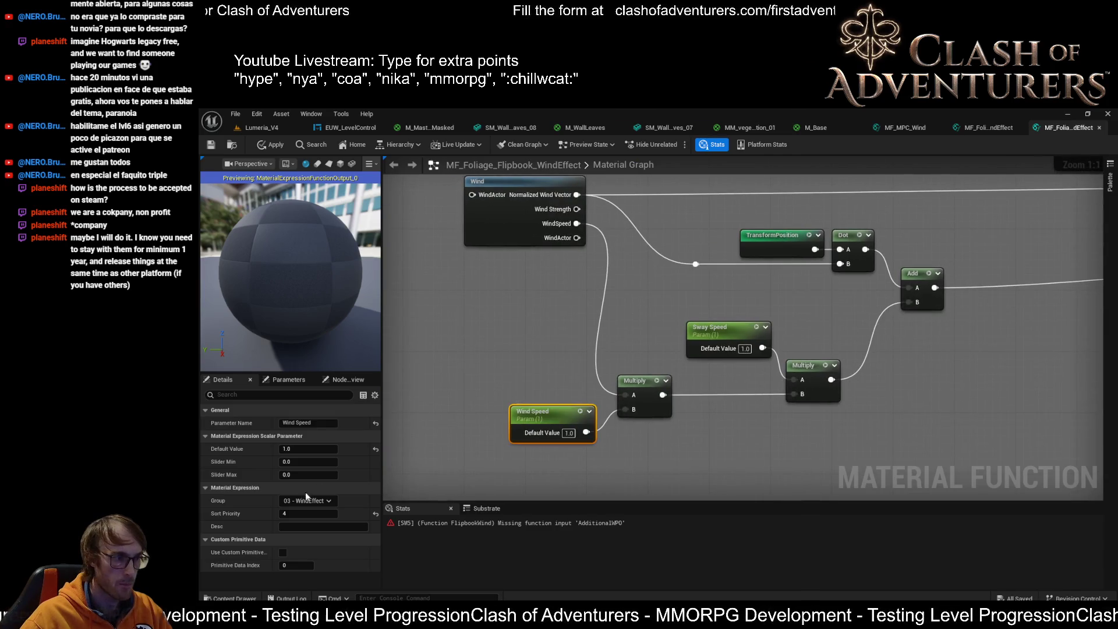
pyautogui.click(585, 305)
pyautogui.click(696, 335)
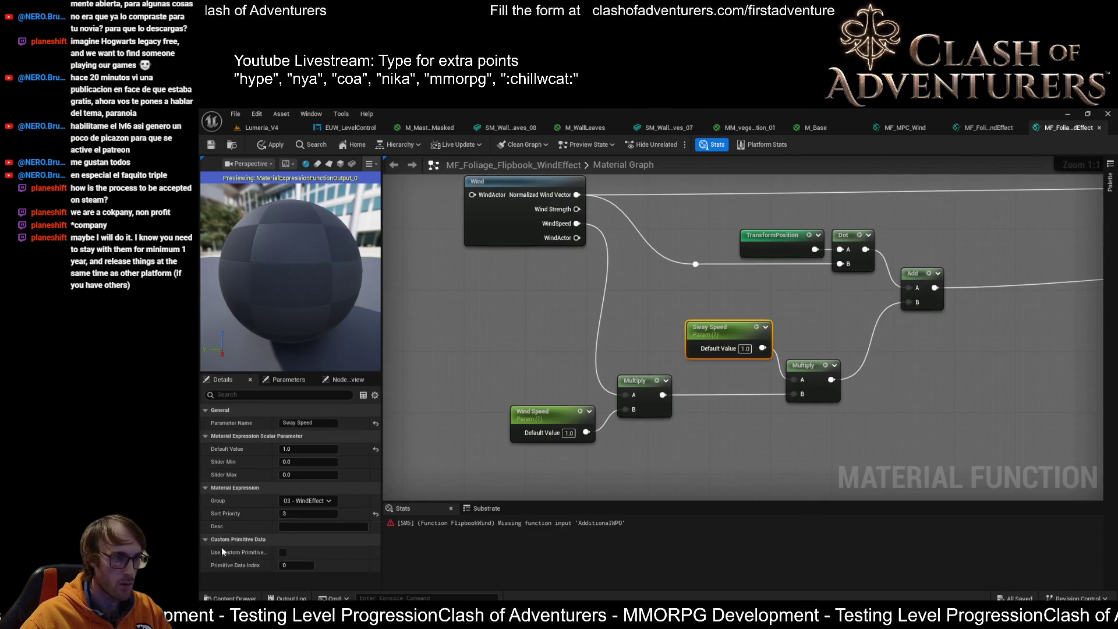
pyautogui.click(812, 373)
# Rename sway amount to 'Sway Amount', assign group '03 - WindEffect', and set sort priority 6.
pyautogui.scroll(-3, 483, 369)
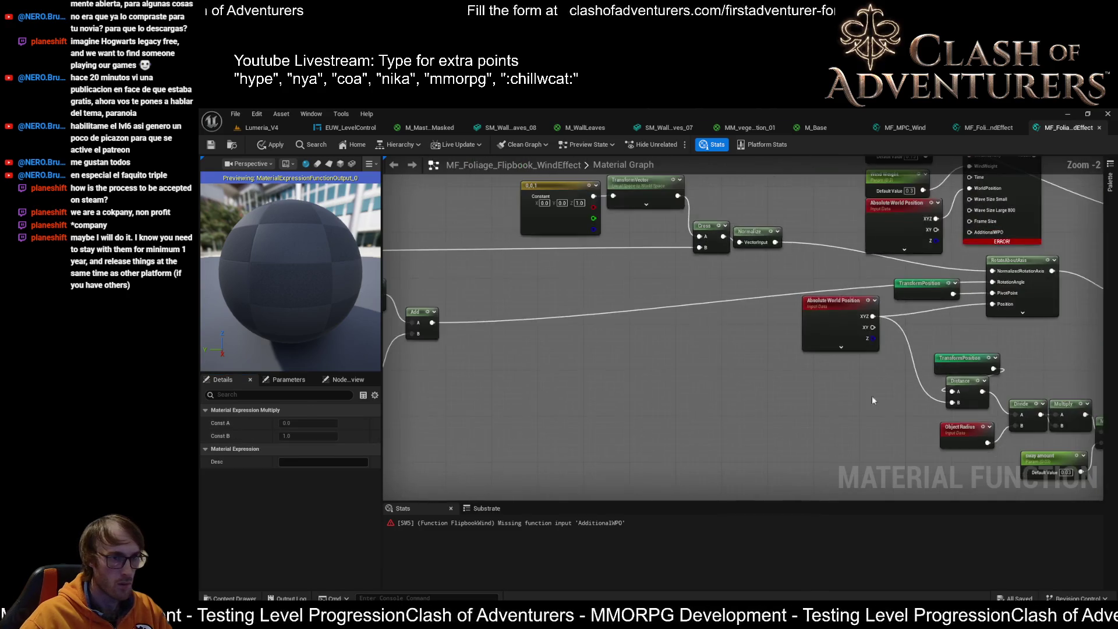
pyautogui.scroll(3, 872, 396)
pyautogui.click(542, 378)
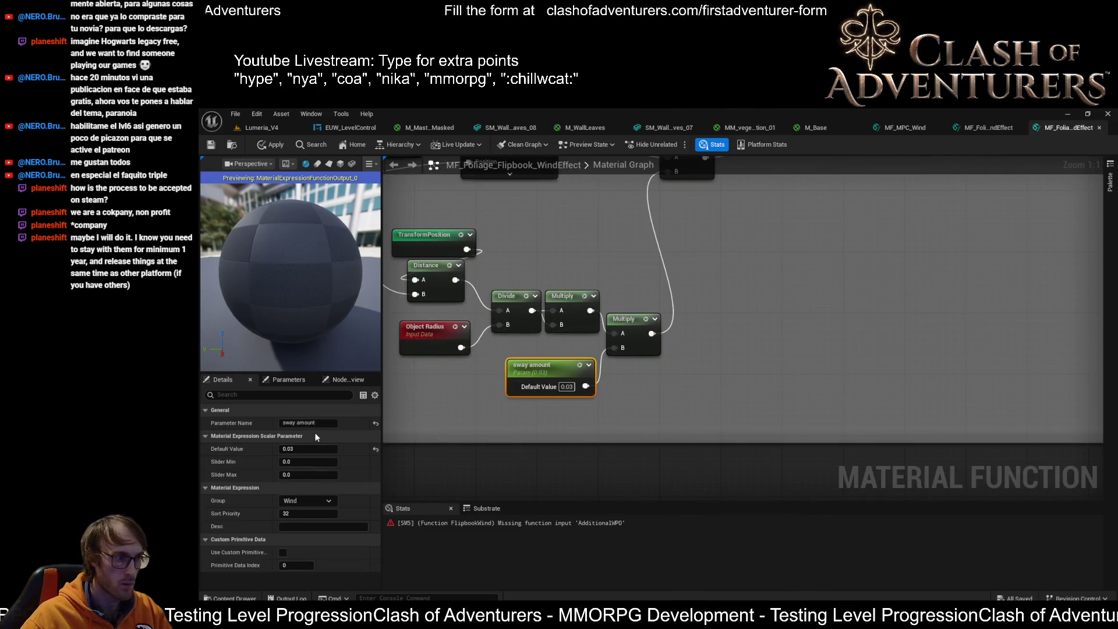
pyautogui.hotkey('ctrl', 'a')
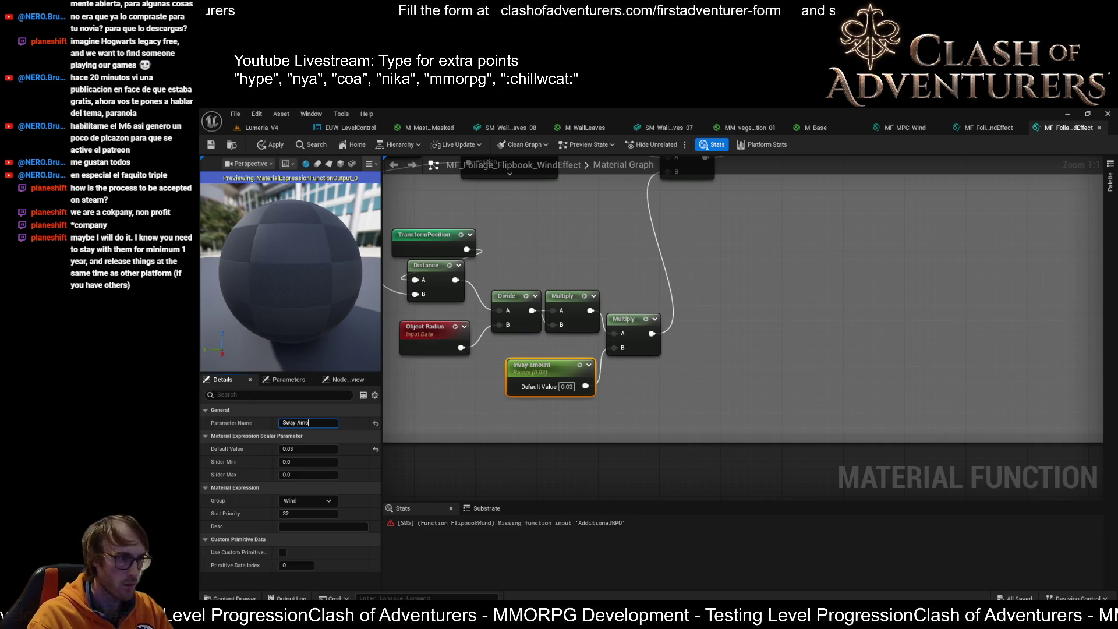
pyautogui.click(309, 501)
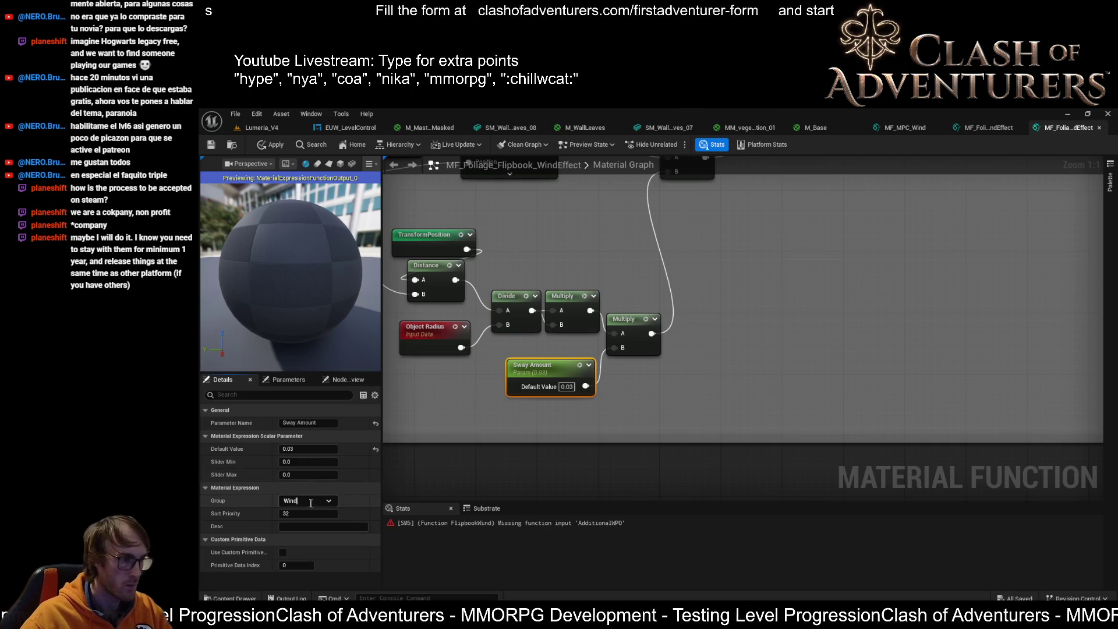
pyautogui.click(328, 502)
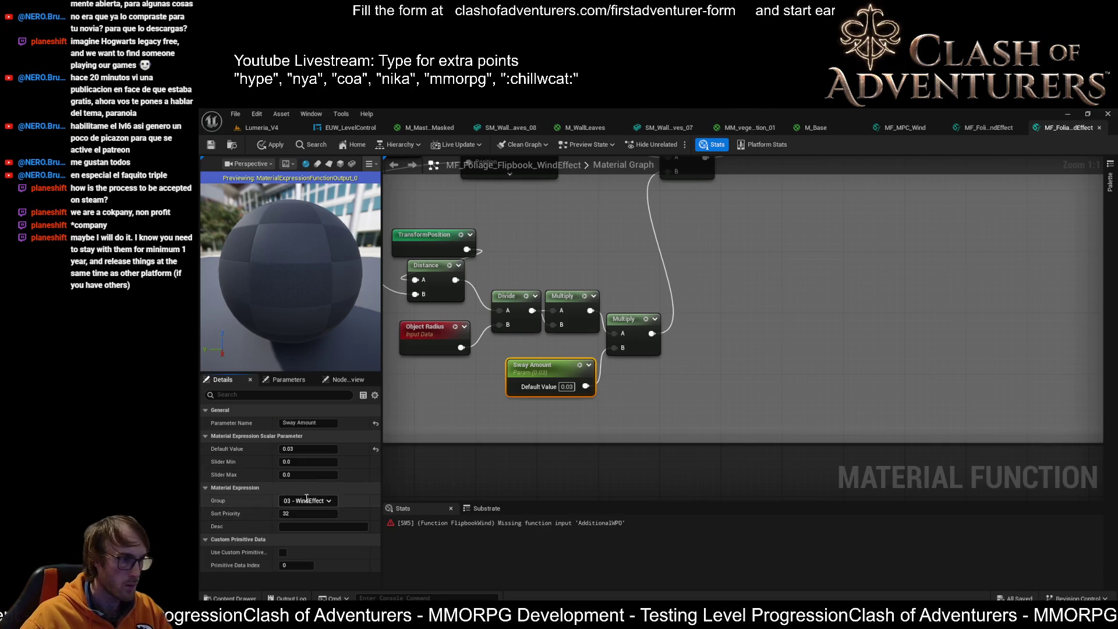
pyautogui.click(307, 513)
pyautogui.click(307, 510)
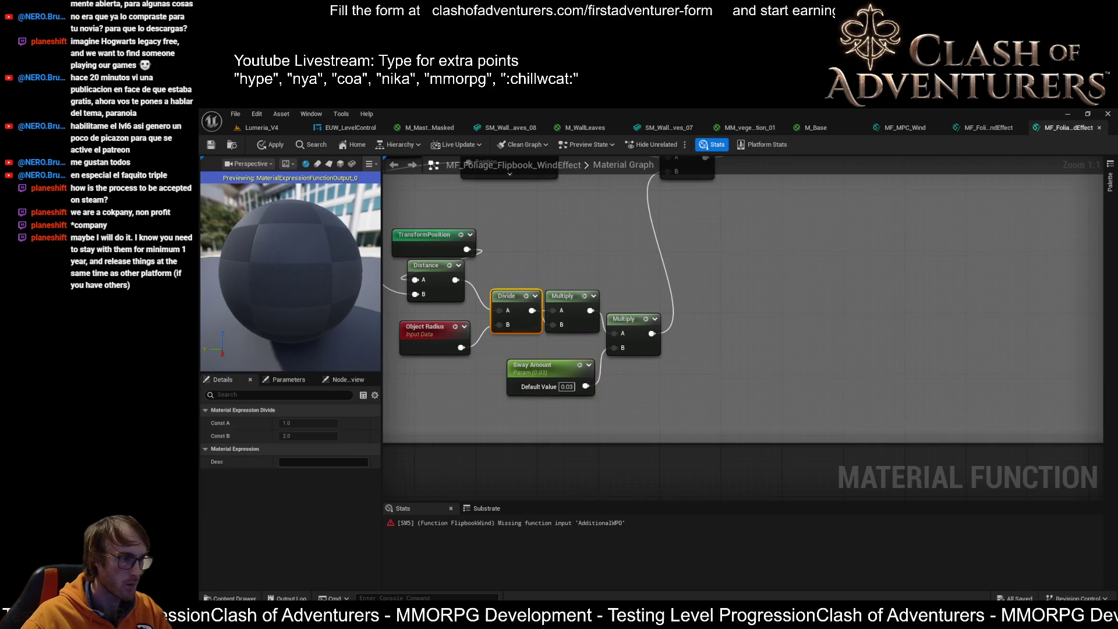
# Review the Sway Speed, Wind Speed and Sway Amount parameter settings in the graph.
pyautogui.moveTo(506, 337); pyautogui.dragTo(718, 320)
pyautogui.click(640, 319)
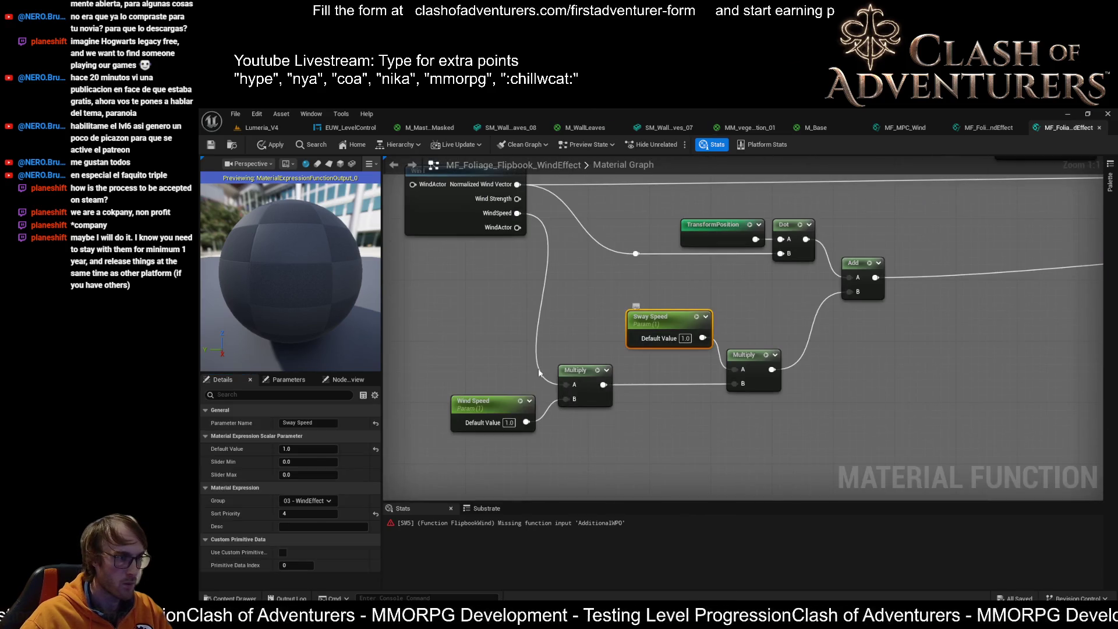
pyautogui.click(488, 399)
pyautogui.moveTo(488, 400)
pyautogui.mouseDown()
pyautogui.moveTo(719, 362)
pyautogui.moveTo(718, 456)
pyautogui.mouseUp()
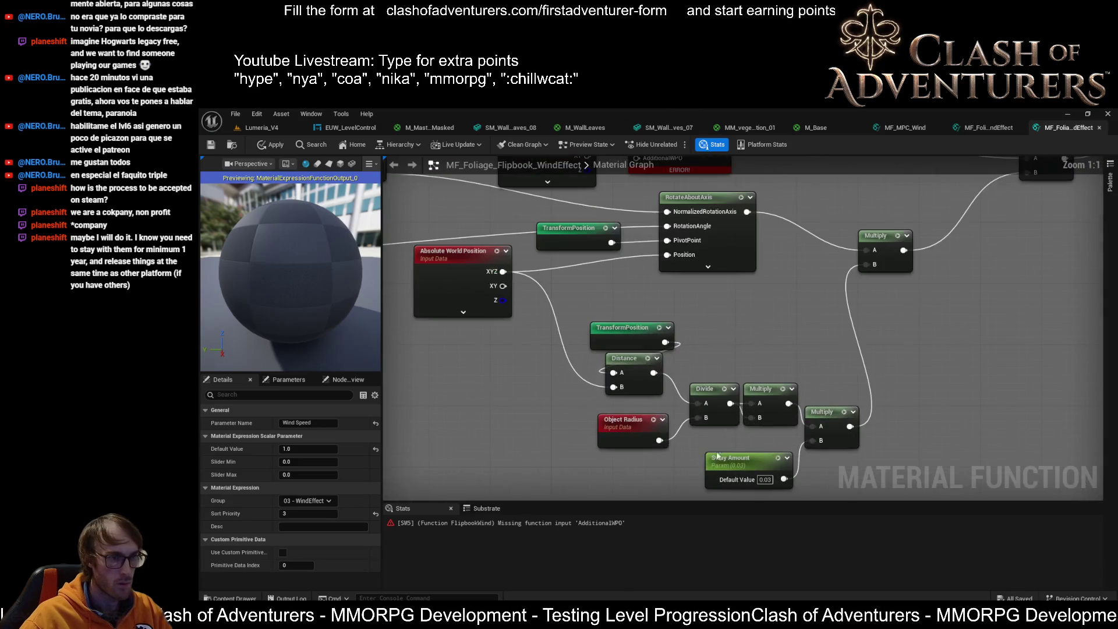
pyautogui.click(718, 458)
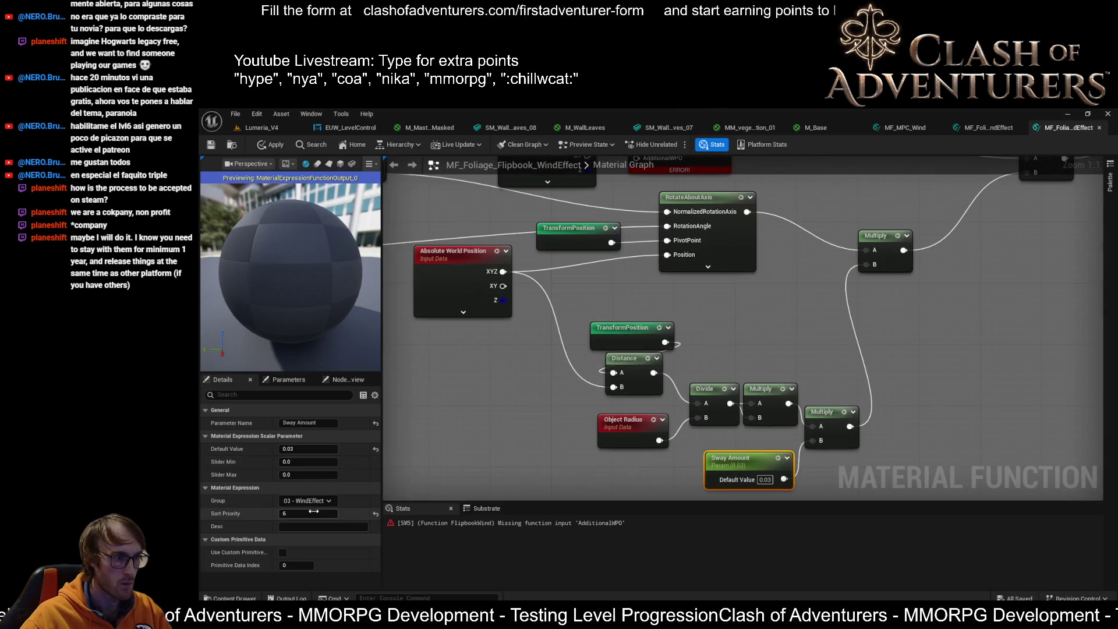
pyautogui.click(526, 363)
pyautogui.moveTo(526, 363); pyautogui.dragTo(531, 382)
# Reposition the Absolute World Position and TransformPosition nodes so TransformPosition sits just above Distance.
pyautogui.scroll(-3, 675, 353)
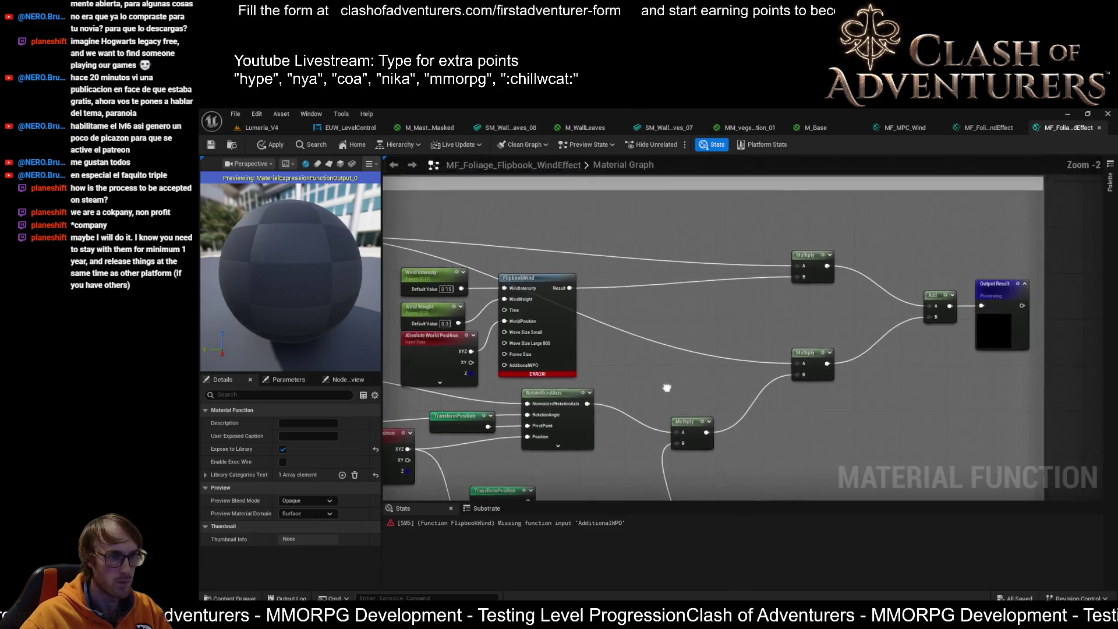
pyautogui.moveTo(675, 353)
pyautogui.mouseDown()
pyautogui.moveTo(728, 337)
pyautogui.moveTo(713, 340)
pyautogui.moveTo(704, 296)
pyautogui.moveTo(714, 284)
pyautogui.moveTo(881, 285)
pyautogui.mouseUp()
pyautogui.scroll(1, 880, 286)
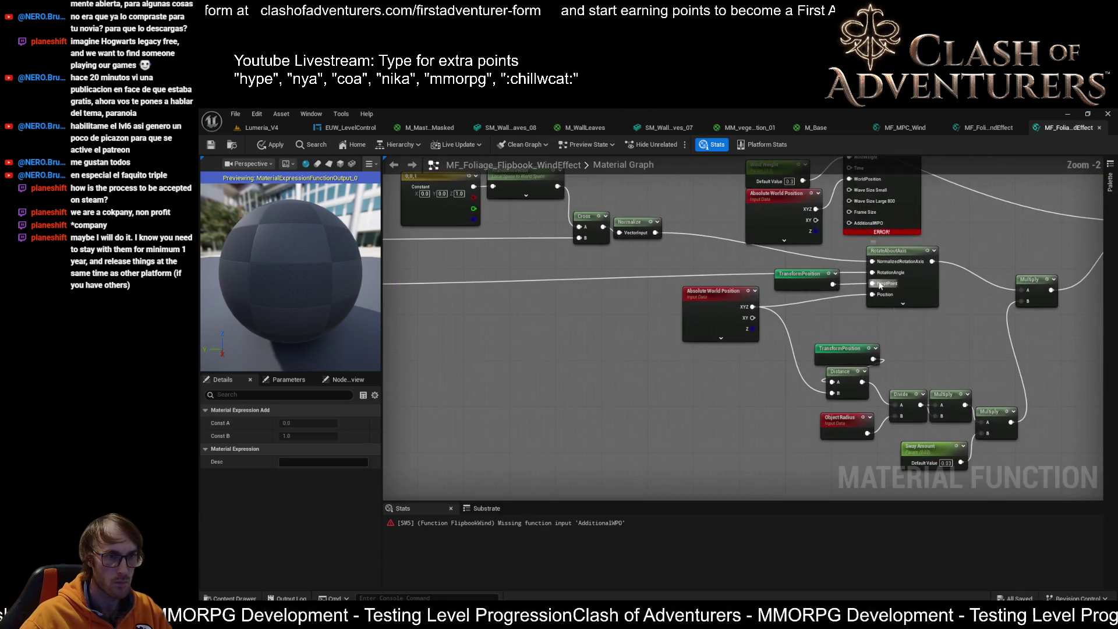
pyautogui.click(904, 253)
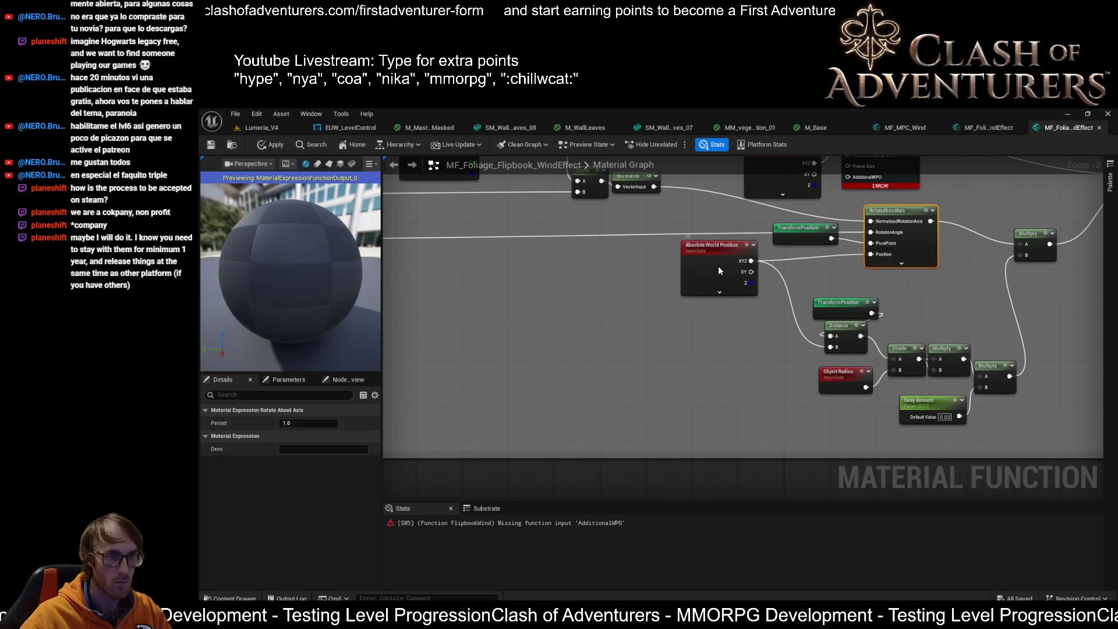
pyautogui.moveTo(718, 270)
pyautogui.mouseDown()
pyautogui.moveTo(729, 317)
pyautogui.moveTo(686, 320)
pyautogui.moveTo(662, 341)
pyautogui.moveTo(700, 347)
pyautogui.moveTo(638, 348)
pyautogui.mouseUp()
pyautogui.click(830, 309)
pyautogui.moveTo(746, 327); pyautogui.dragTo(828, 309)
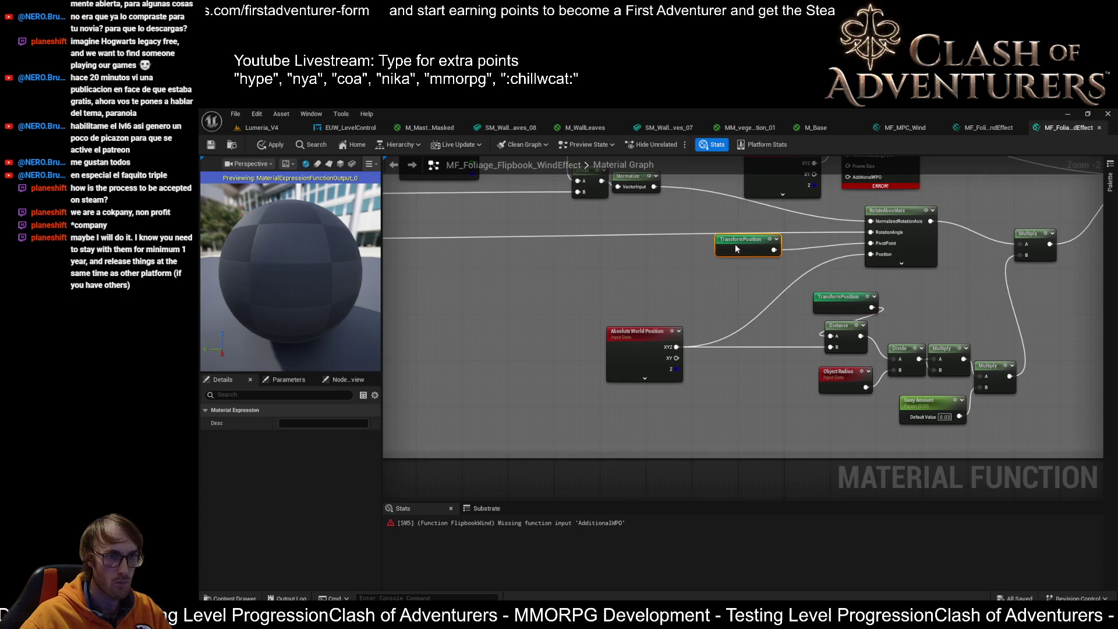
pyautogui.moveTo(735, 248)
pyautogui.mouseDown()
pyautogui.moveTo(701, 240)
pyautogui.moveTo(725, 259)
pyautogui.mouseUp()
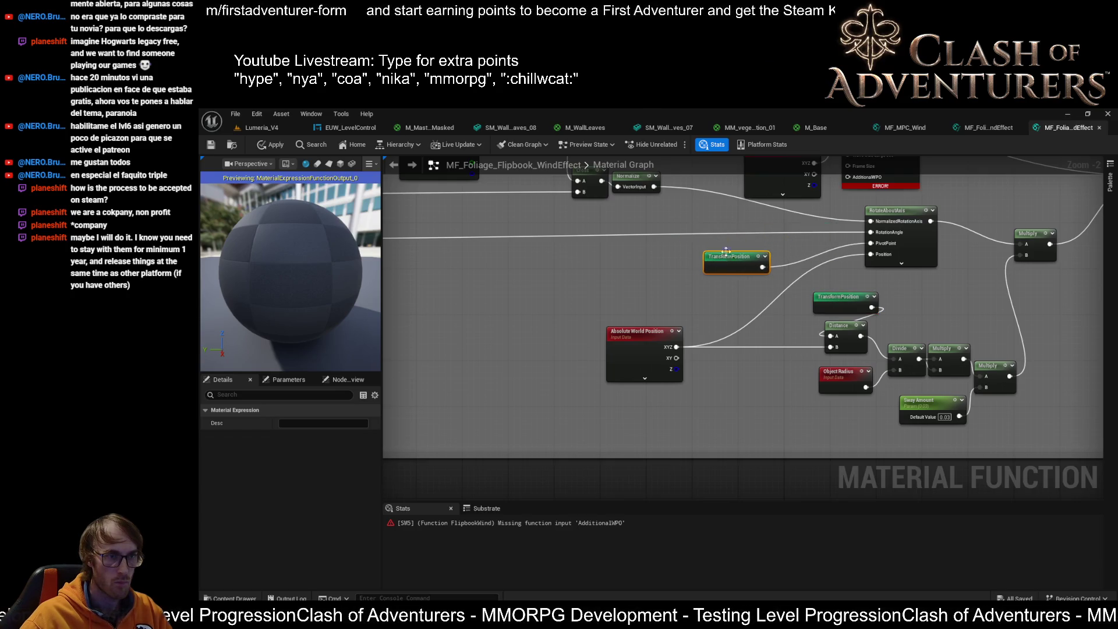
# Move the small Multiply node up-right to tidy the wiring near the Cross node.
pyautogui.moveTo(713, 205); pyautogui.dragTo(926, 295)
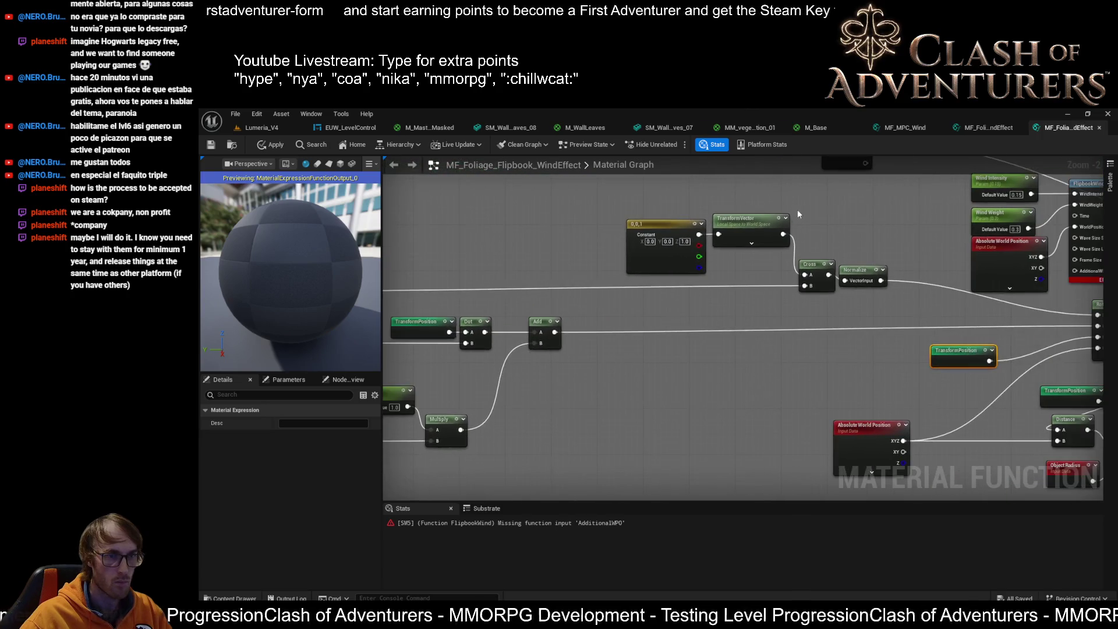
pyautogui.moveTo(798, 215); pyautogui.dragTo(731, 205)
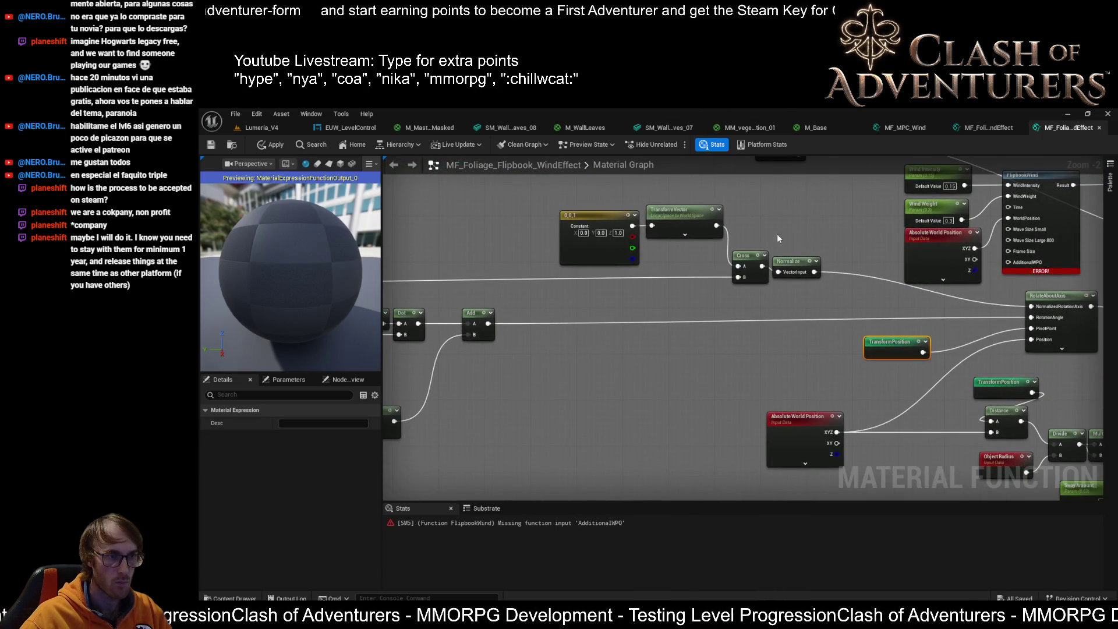
pyautogui.moveTo(778, 239)
pyautogui.mouseDown()
pyautogui.moveTo(716, 254)
pyautogui.moveTo(743, 298)
pyautogui.moveTo(394, 416)
pyautogui.mouseUp()
pyautogui.scroll(-1, 764, 319)
pyautogui.moveTo(764, 319)
pyautogui.mouseDown()
pyautogui.moveTo(661, 274)
pyautogui.moveTo(760, 166)
pyautogui.mouseUp()
pyautogui.click(708, 284)
pyautogui.moveTo(709, 287); pyautogui.dragTo(733, 275)
pyautogui.scroll(2, 733, 275)
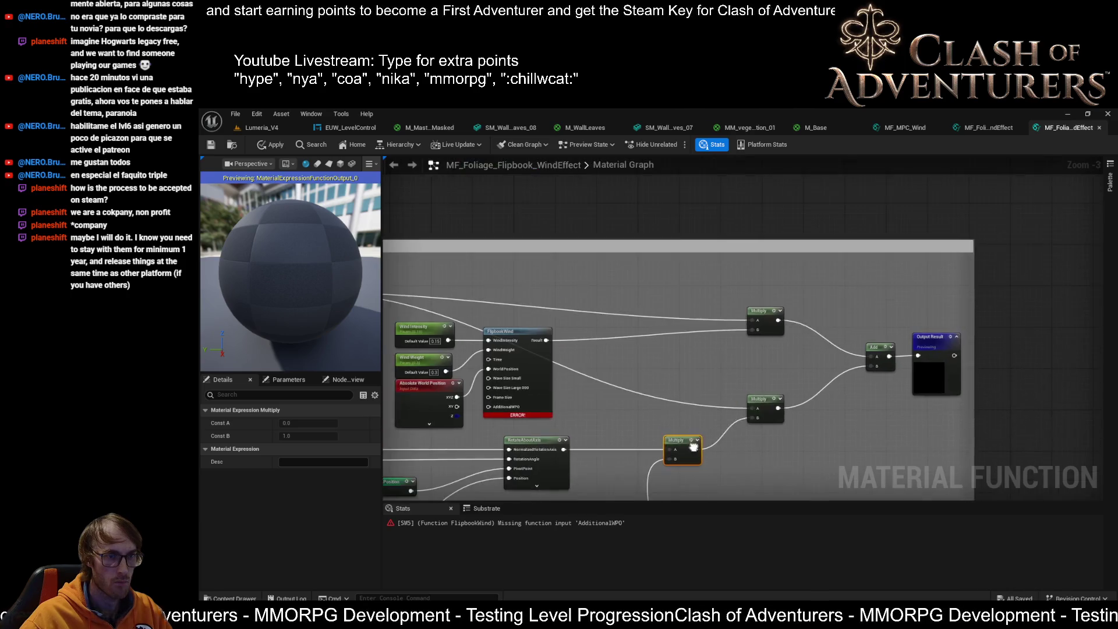
# Delete the three upper comment boxes along with their old nodes.
pyautogui.moveTo(640, 315); pyautogui.dragTo(740, 315)
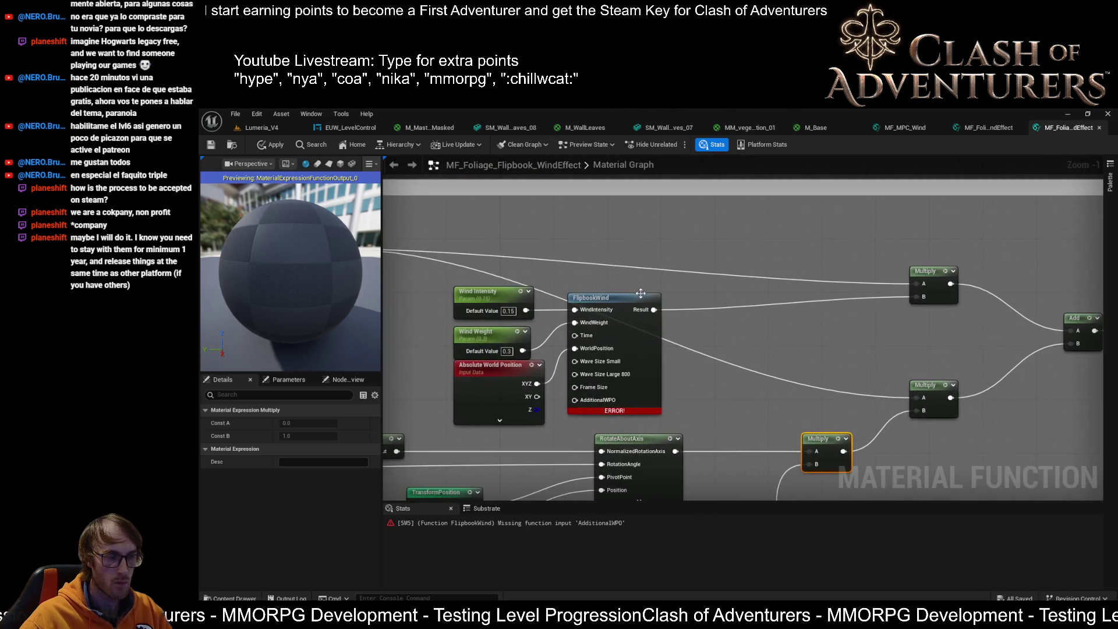
pyautogui.scroll(-4, 703, 366)
pyautogui.scroll(3, 702, 366)
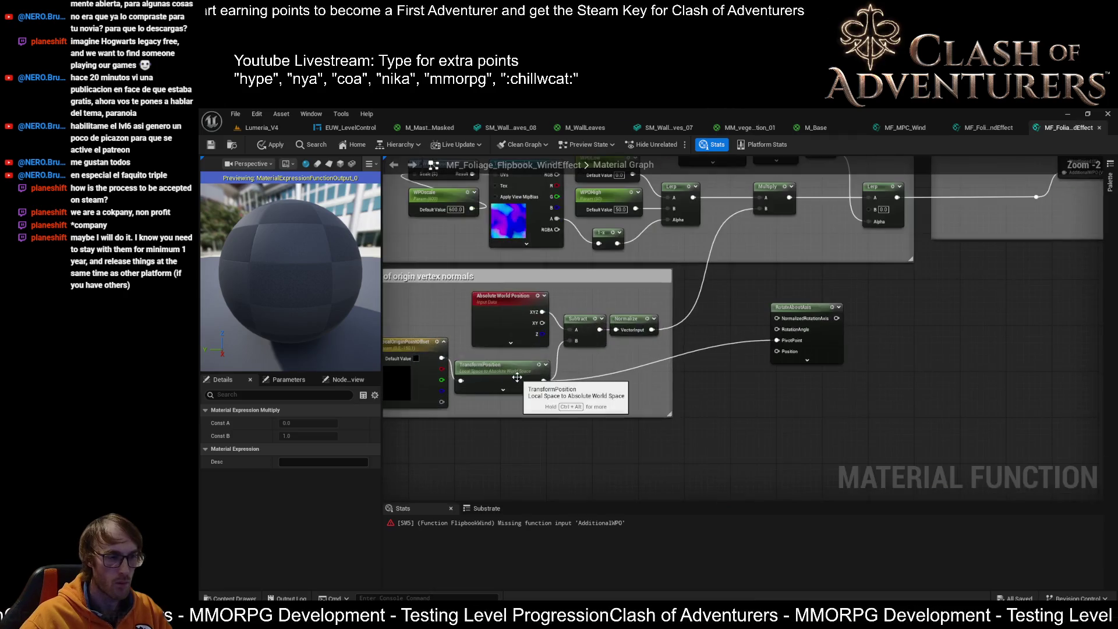
pyautogui.scroll(-3, 718, 385)
pyautogui.scroll(1, 719, 386)
pyautogui.scroll(-2, 524, 349)
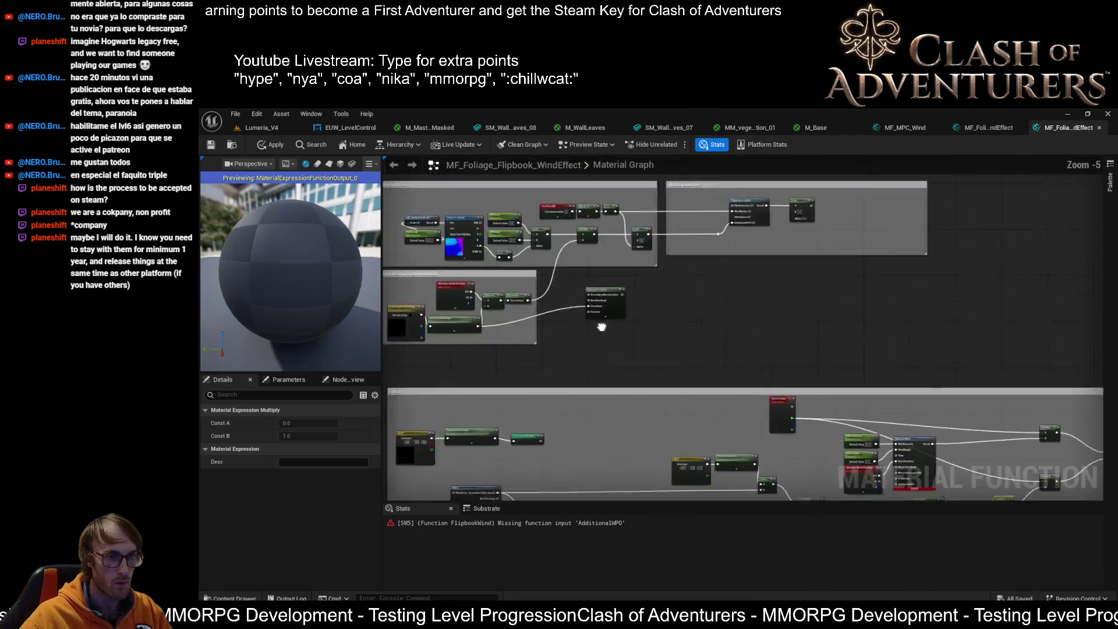
pyautogui.moveTo(850, 242); pyautogui.dragTo(485, 361)
pyautogui.scroll(3, 550, 285)
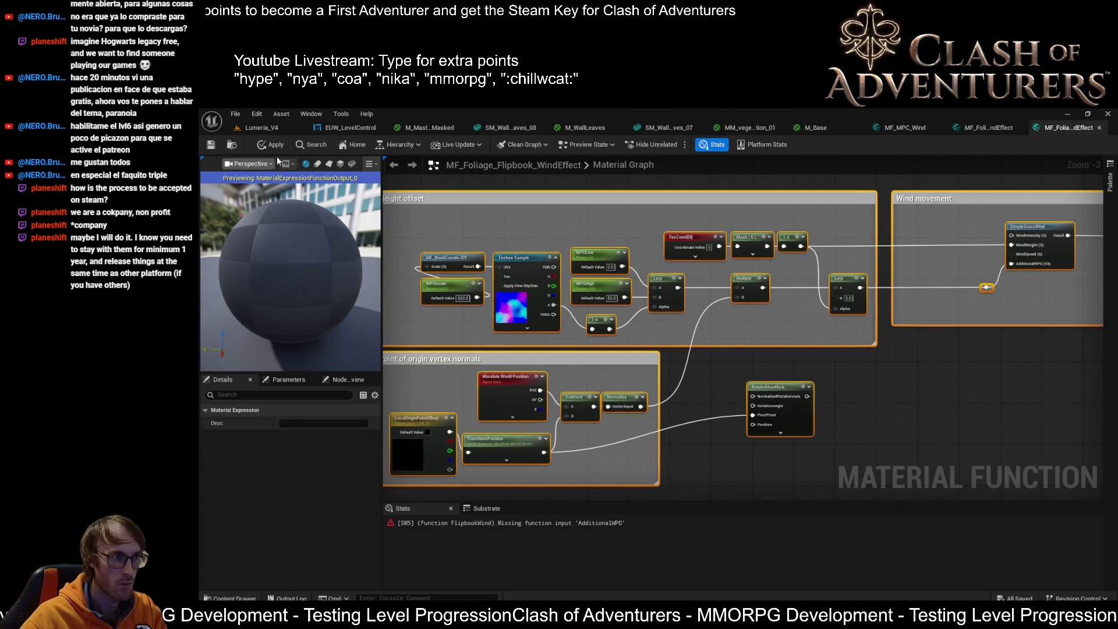
pyautogui.press('Delete')
# Save the material function and select the FlipbookWind call showing the missing AdditionalWPO error.
pyautogui.moveTo(729, 387); pyautogui.dragTo(511, 212)
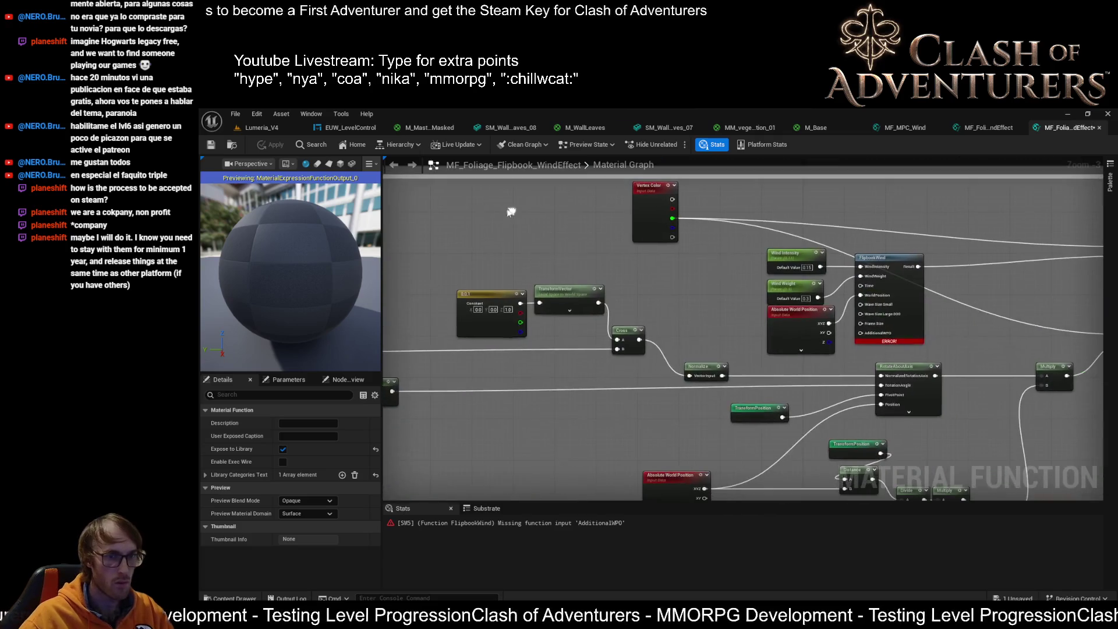
pyautogui.click(211, 146)
pyautogui.scroll(4, 819, 271)
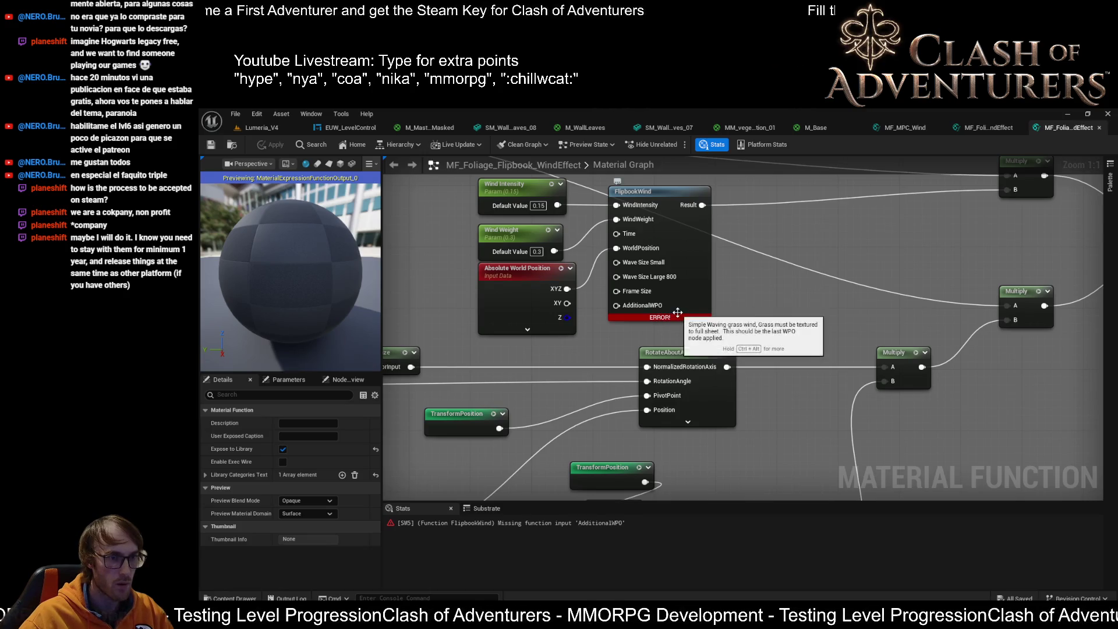
pyautogui.click(687, 311)
# Open the FlipbookWind function graph and select its AdditionalWPO Vector3 input, previewing 0, 0, 0, 1.
pyautogui.doubleClick(688, 311)
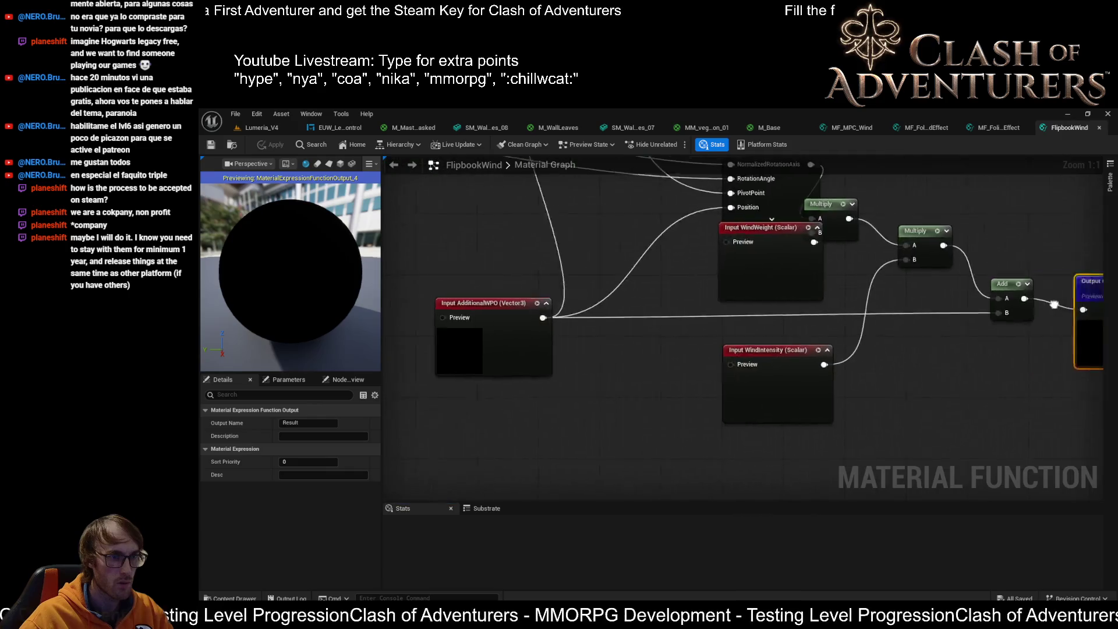
pyautogui.scroll(-5, 678, 310)
pyautogui.moveTo(677, 314); pyautogui.dragTo(910, 391)
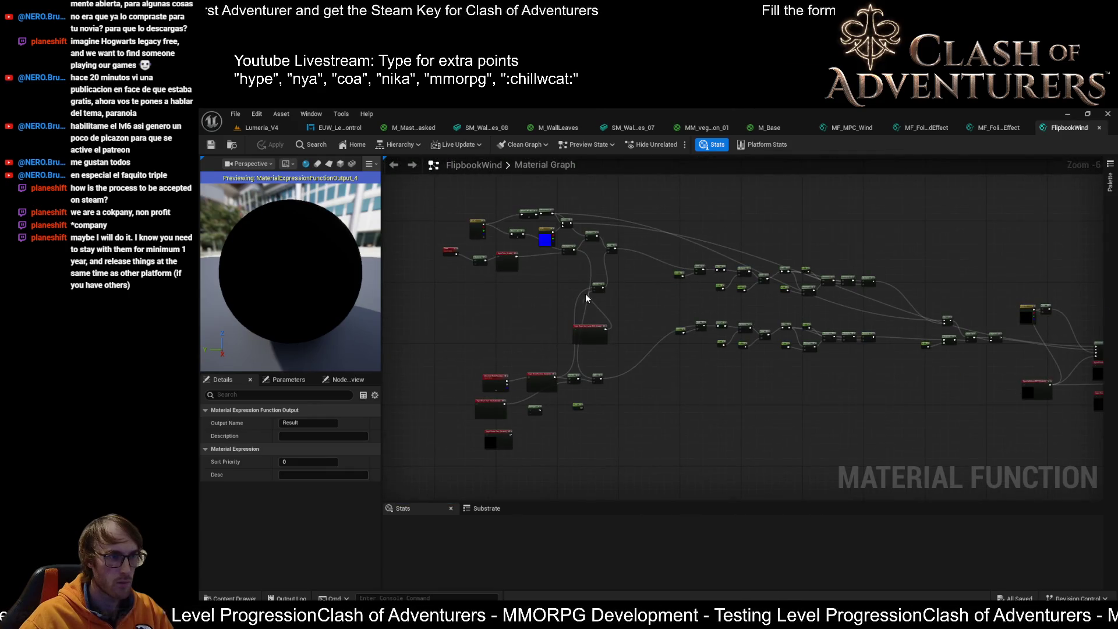
pyautogui.scroll(1, 586, 297)
pyautogui.scroll(6, 1061, 378)
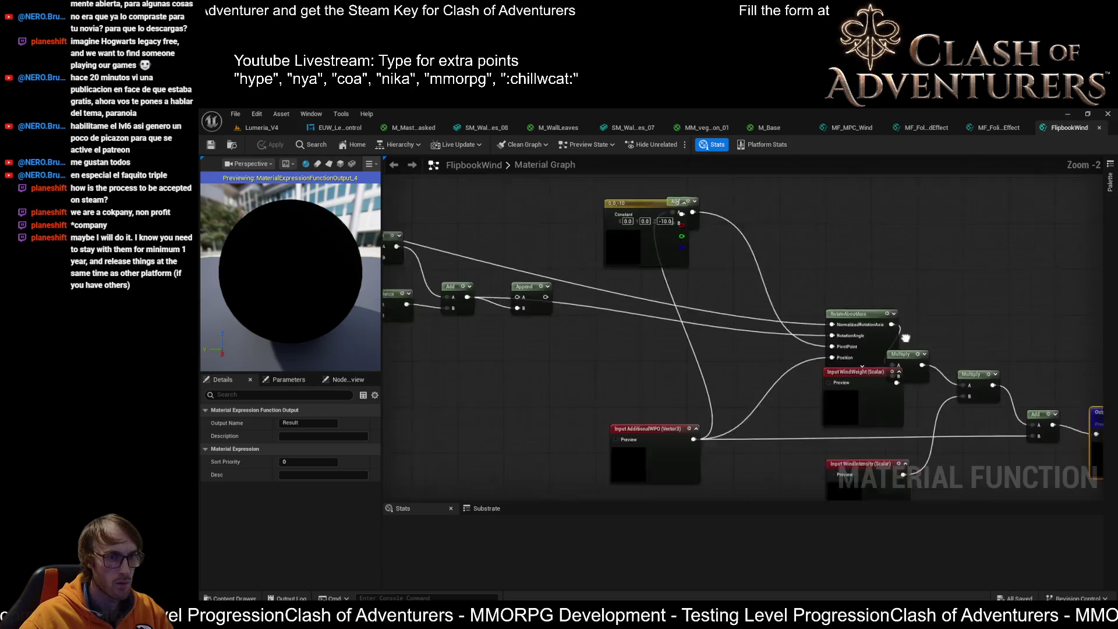
pyautogui.moveTo(613, 313)
pyautogui.mouseDown()
pyautogui.moveTo(890, 216)
pyautogui.moveTo(588, 145)
pyautogui.mouseUp()
pyautogui.scroll(-2, 633, 316)
pyautogui.scroll(1, 588, 145)
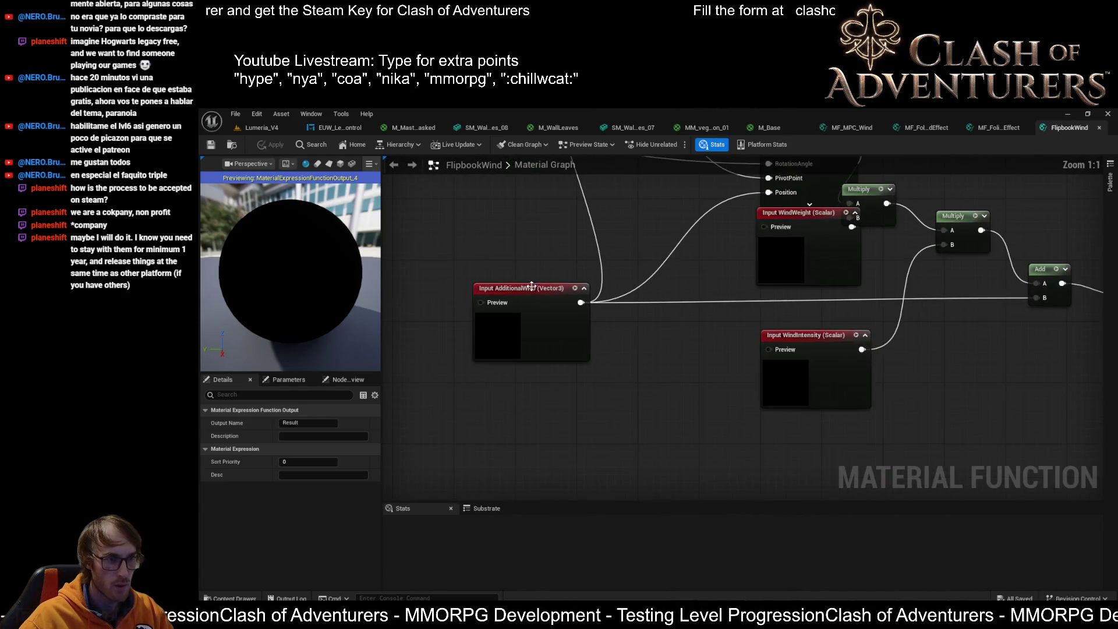
pyautogui.moveTo(811, 388)
pyautogui.mouseDown()
pyautogui.moveTo(654, 327)
pyautogui.moveTo(761, 341)
pyautogui.mouseUp()
pyautogui.click(502, 368)
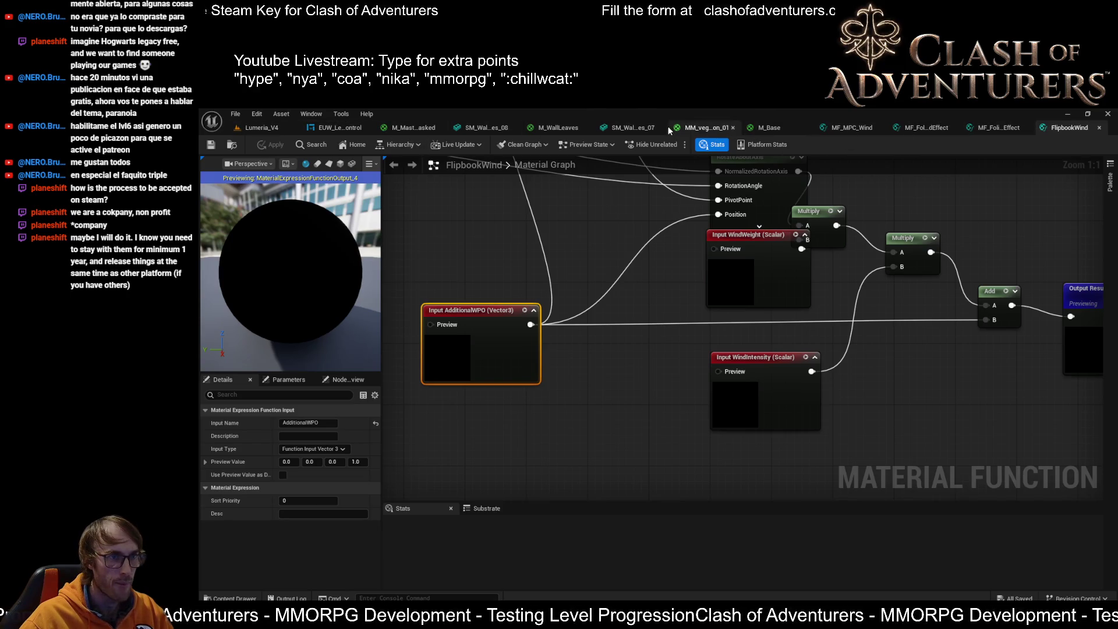
pyautogui.click(415, 127)
pyautogui.scroll(-3, 523, 365)
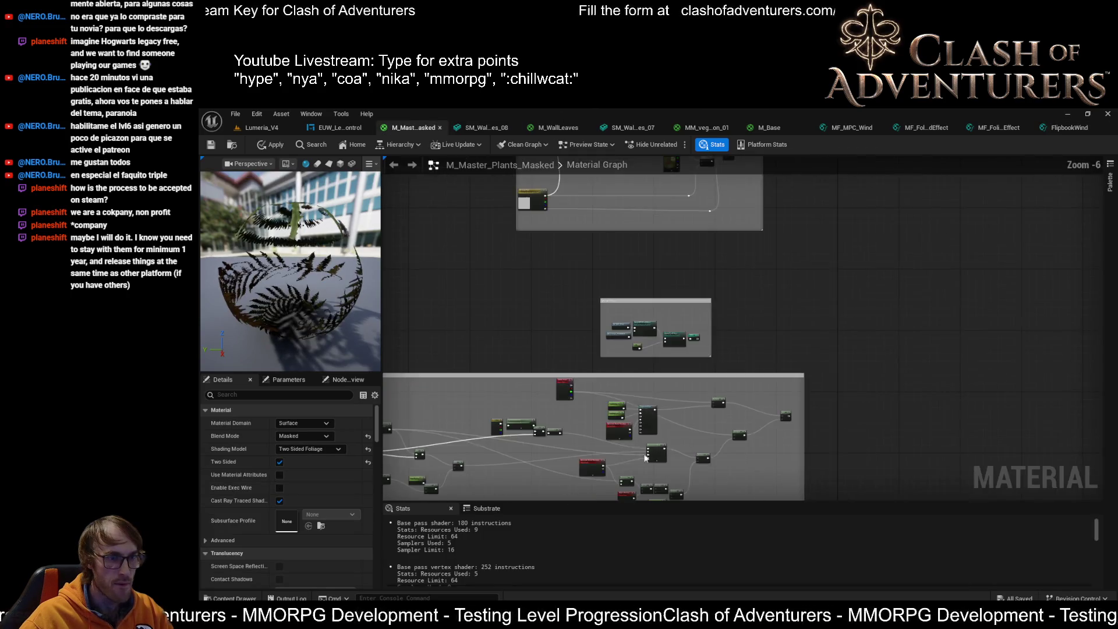
pyautogui.scroll(3, 720, 355)
pyautogui.scroll(2, 720, 356)
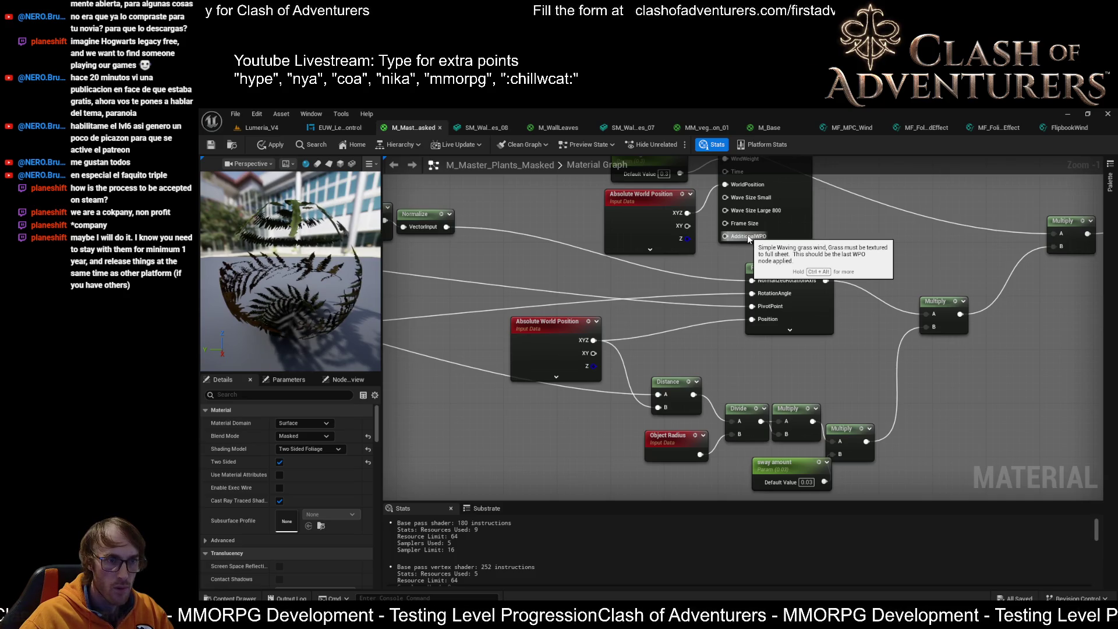
pyautogui.moveTo(734, 260); pyautogui.dragTo(703, 303)
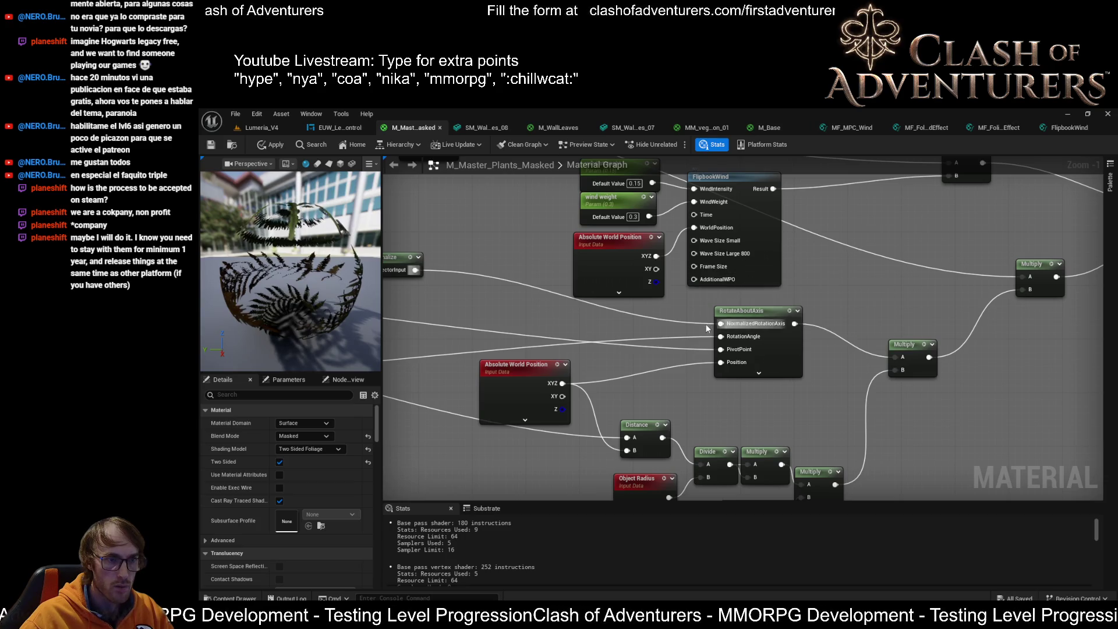
pyautogui.doubleClick(757, 251)
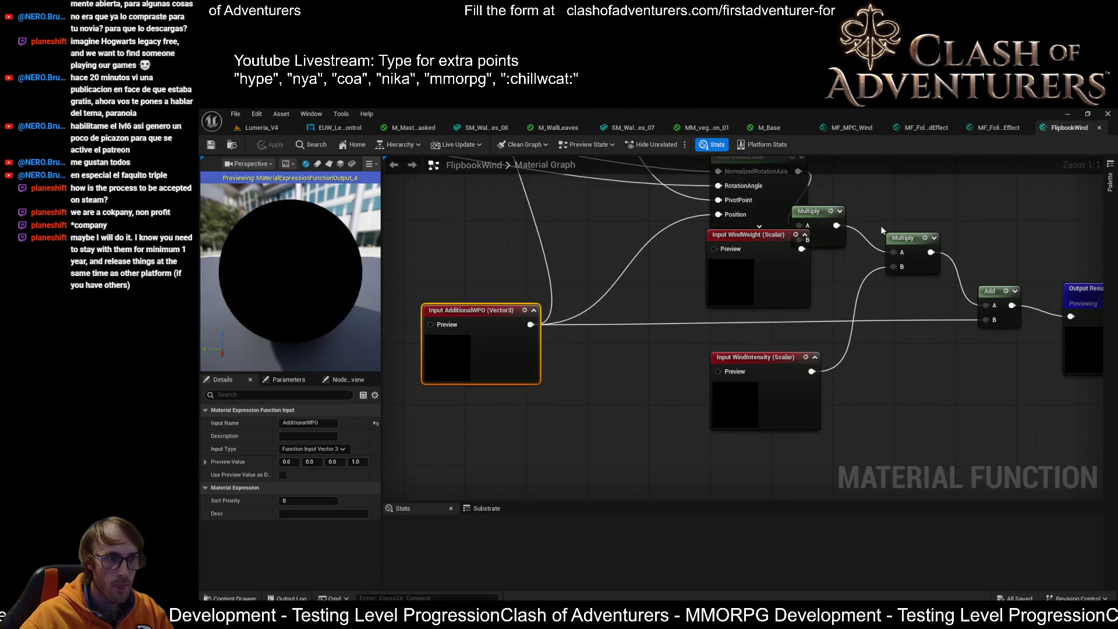
# Compare the MF_Foliage_Flipbook_WindEffect graph against the FlipbookWind function graph.
pyautogui.click(1007, 129)
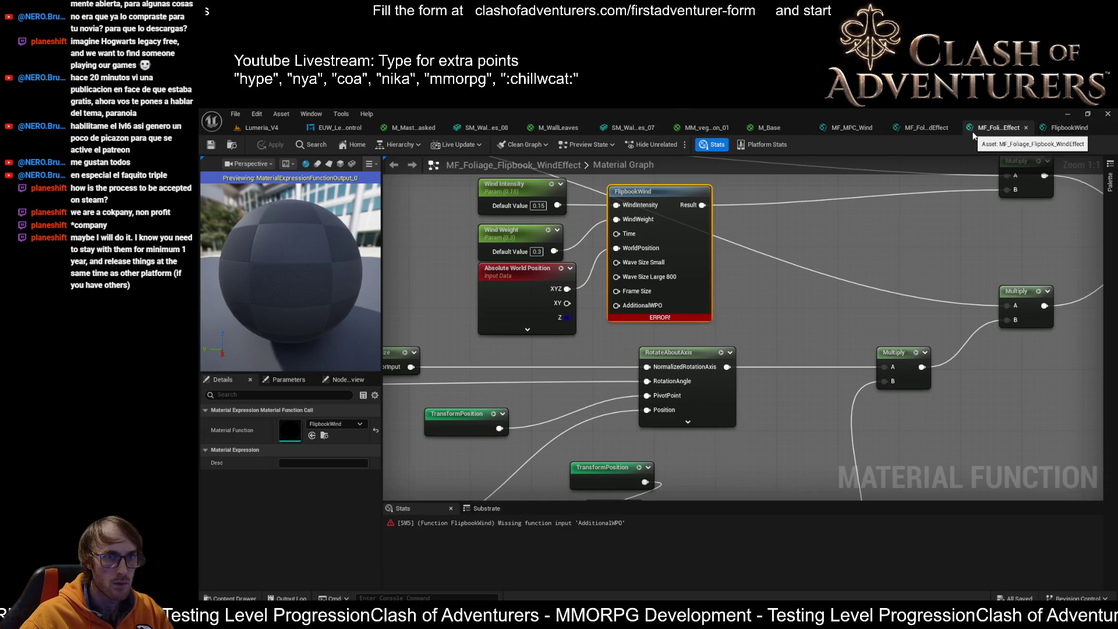
pyautogui.moveTo(764, 270); pyautogui.dragTo(700, 286)
pyautogui.scroll(-2, 620, 286)
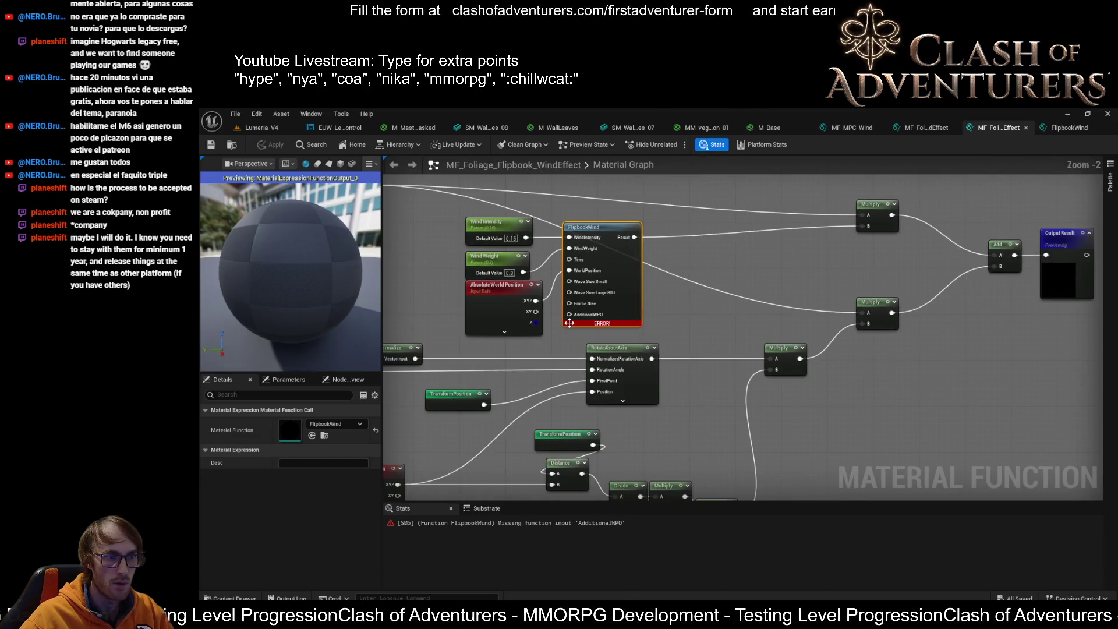
pyautogui.moveTo(600, 325)
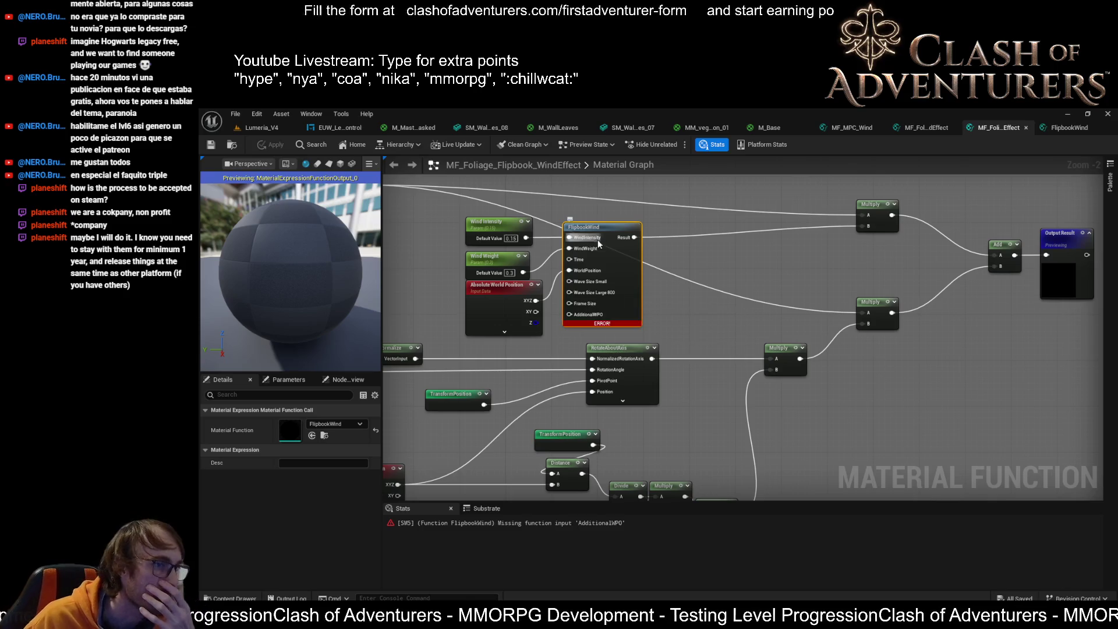
pyautogui.click(1061, 134)
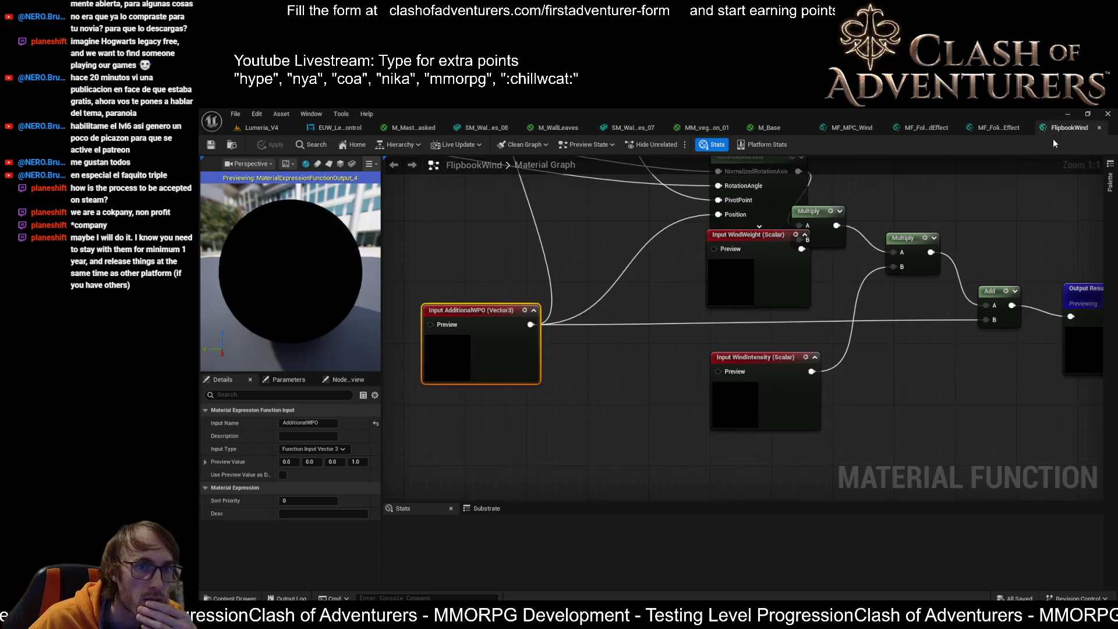
pyautogui.click(998, 125)
# Trace where FlipbookWind's AdditionalWPO input connects, then reposition the Wind Intensity parameter node.
pyautogui.doubleClick(611, 254)
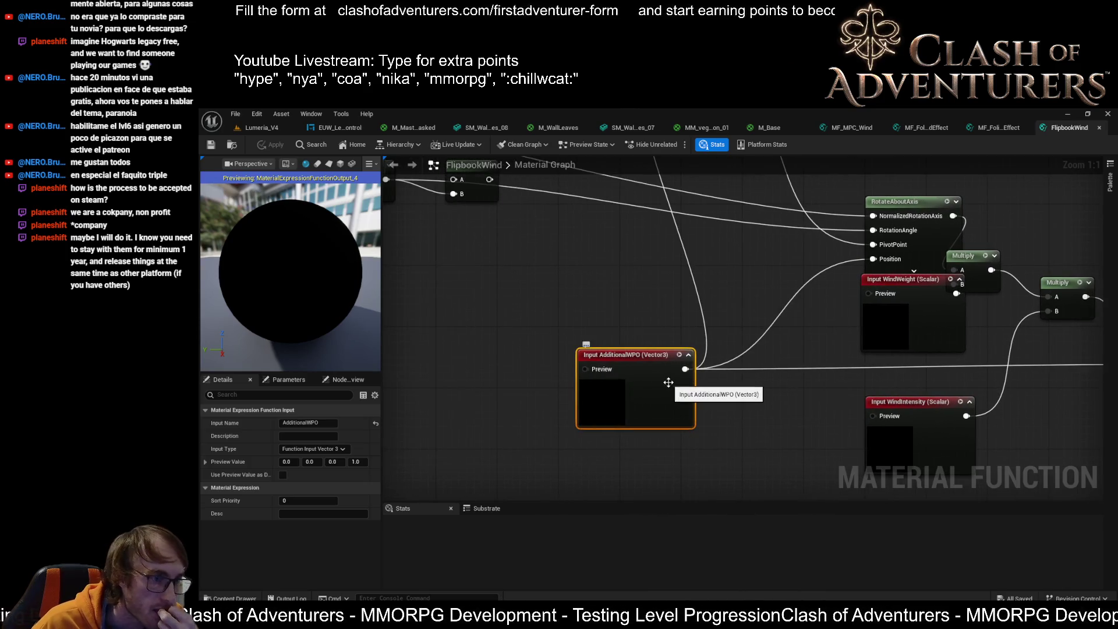
pyautogui.moveTo(669, 382)
pyautogui.mouseDown()
pyautogui.moveTo(684, 432)
pyautogui.moveTo(741, 495)
pyautogui.moveTo(716, 575)
pyautogui.moveTo(769, 386)
pyautogui.moveTo(398, 408)
pyautogui.moveTo(784, 424)
pyautogui.mouseUp()
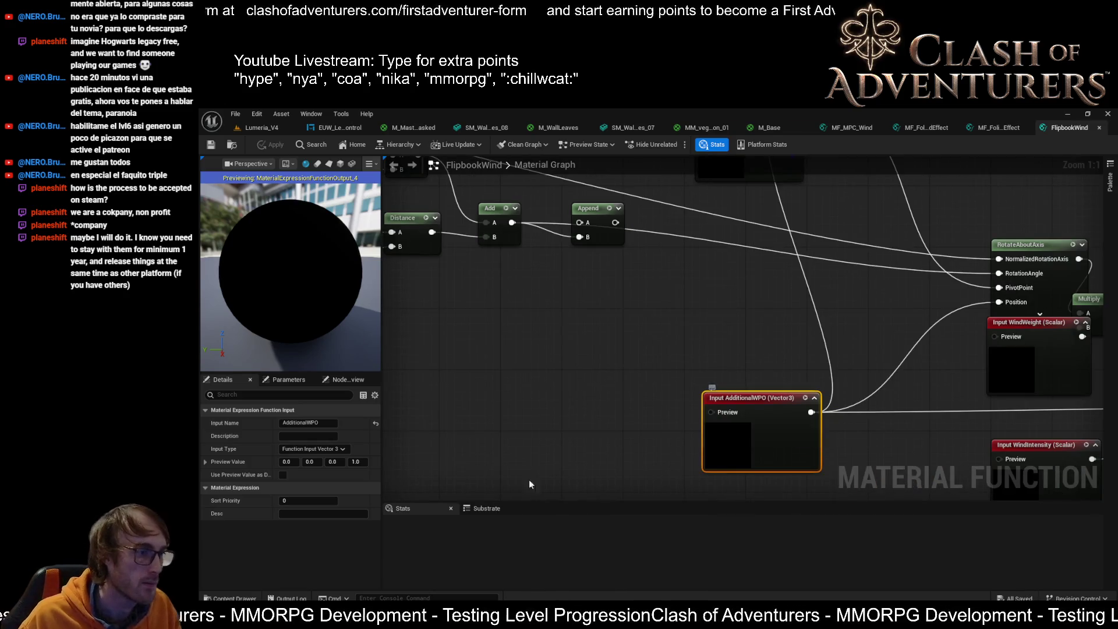
pyautogui.moveTo(551, 410); pyautogui.dragTo(479, 381)
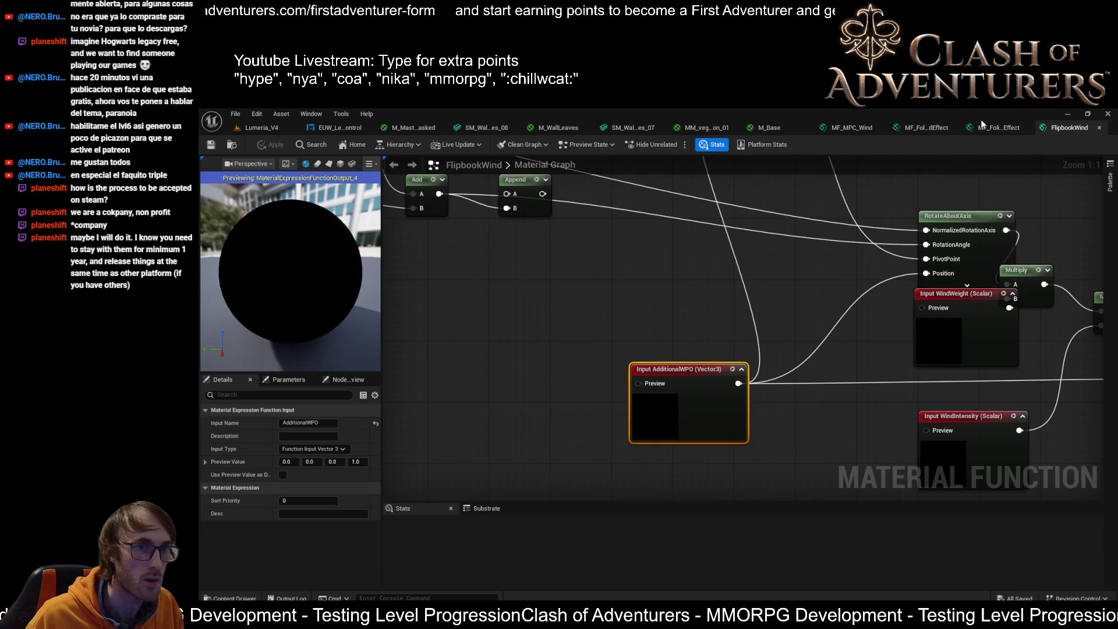
pyautogui.click(988, 128)
pyautogui.moveTo(495, 249)
pyautogui.mouseDown()
pyautogui.moveTo(646, 233)
pyautogui.moveTo(669, 247)
pyautogui.moveTo(658, 284)
pyautogui.moveTo(698, 223)
pyautogui.moveTo(683, 221)
pyautogui.moveTo(873, 257)
pyautogui.moveTo(786, 262)
pyautogui.mouseUp()
# Move the Vertex Color node next to the two Multiply nodes feeding the output.
pyautogui.click(495, 233)
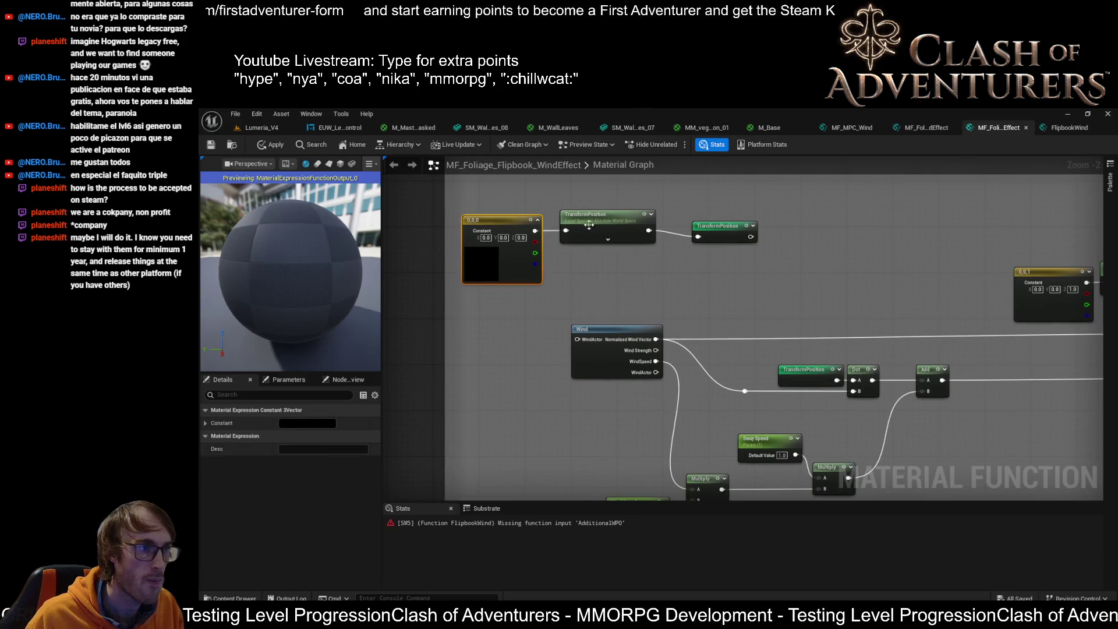
pyautogui.moveTo(905, 258); pyautogui.dragTo(717, 259)
pyautogui.rightClick(786, 237)
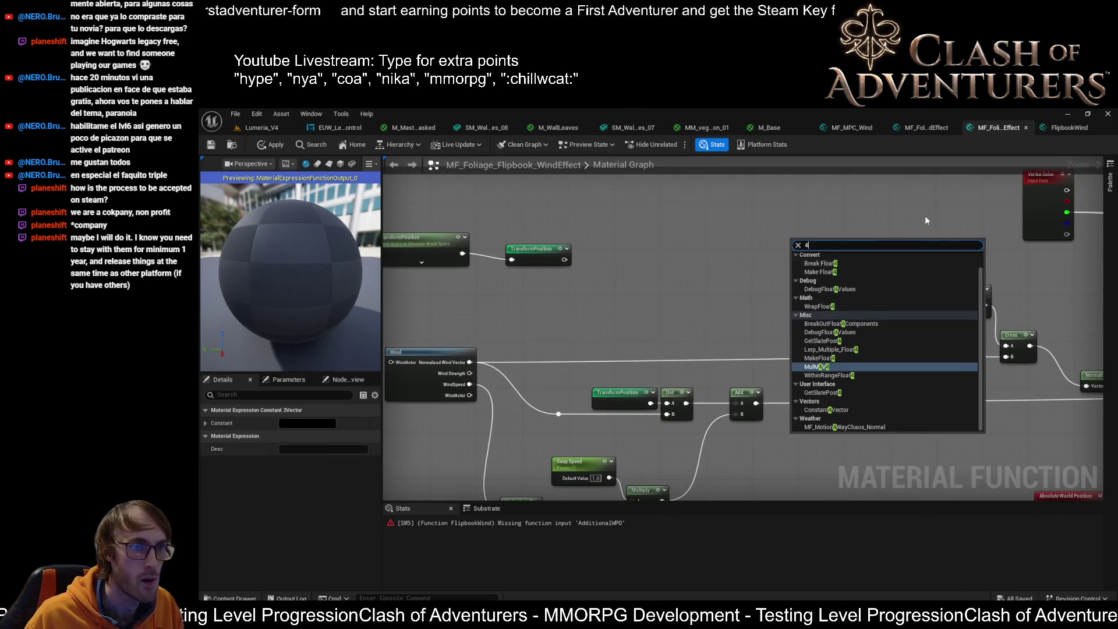
pyautogui.click(725, 256)
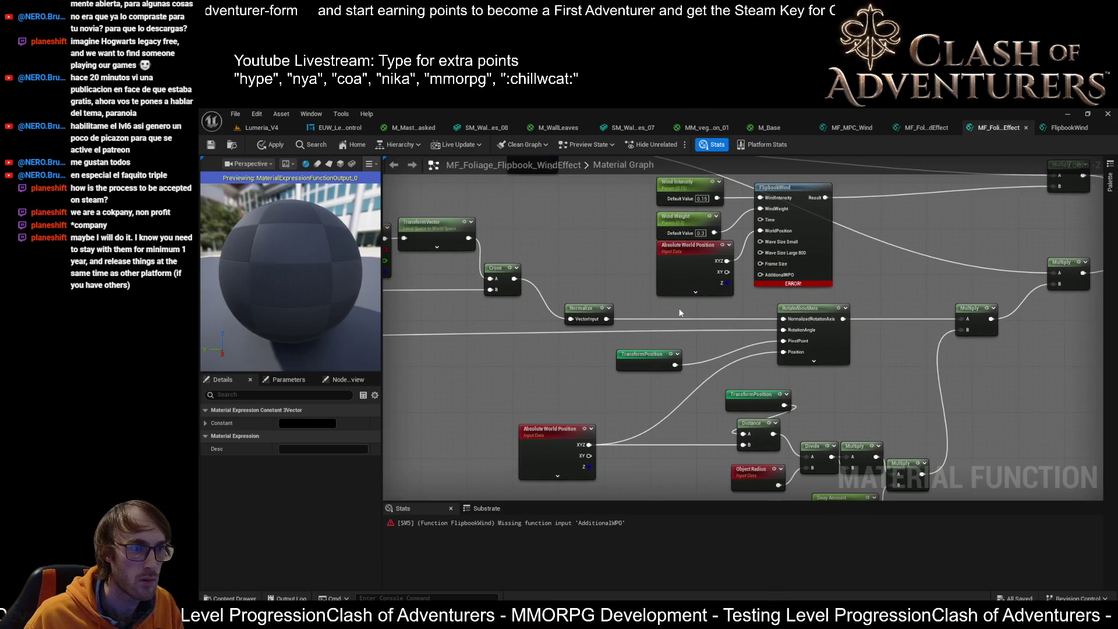
pyautogui.scroll(-6, 722, 320)
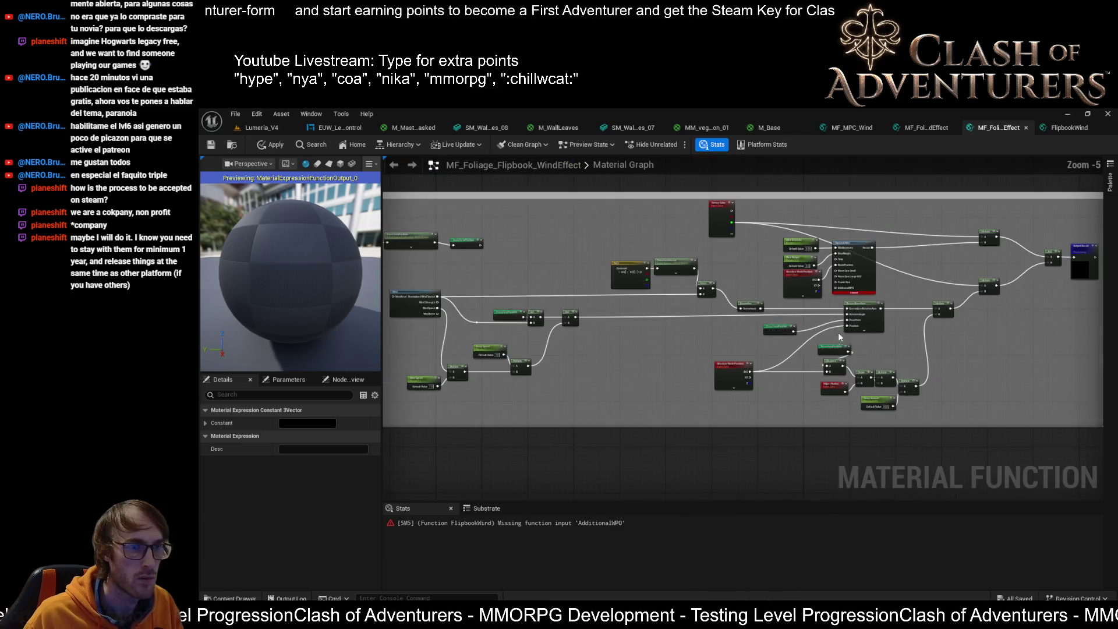
pyautogui.moveTo(839, 337); pyautogui.dragTo(837, 451)
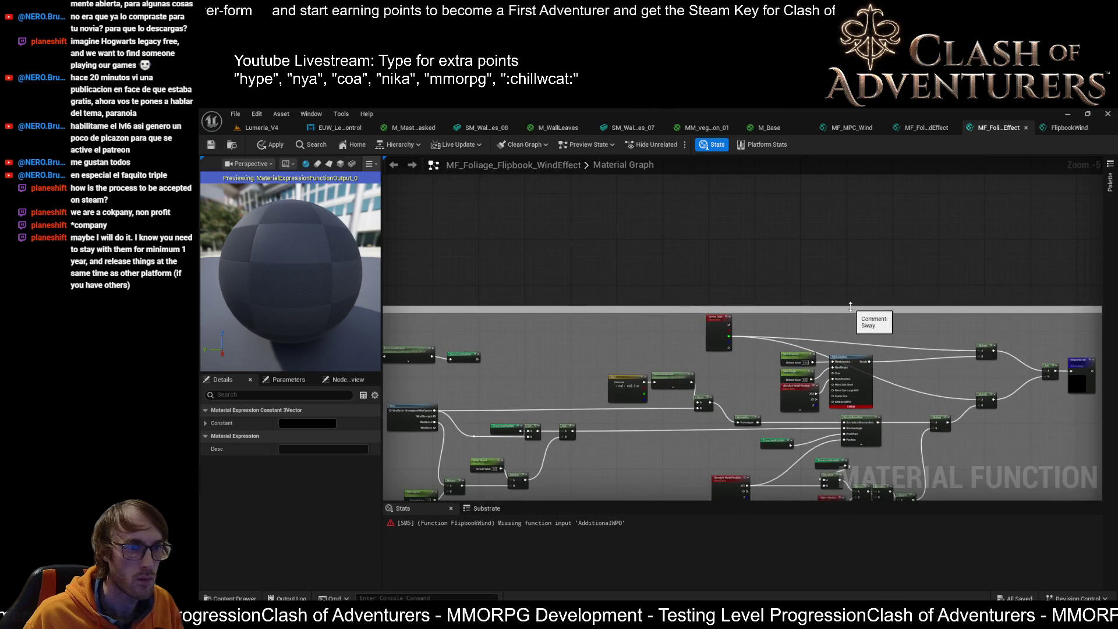
pyautogui.moveTo(851, 307); pyautogui.dragTo(811, 198)
pyautogui.moveTo(763, 233); pyautogui.dragTo(762, 233)
pyautogui.moveTo(763, 233); pyautogui.dragTo(741, 313)
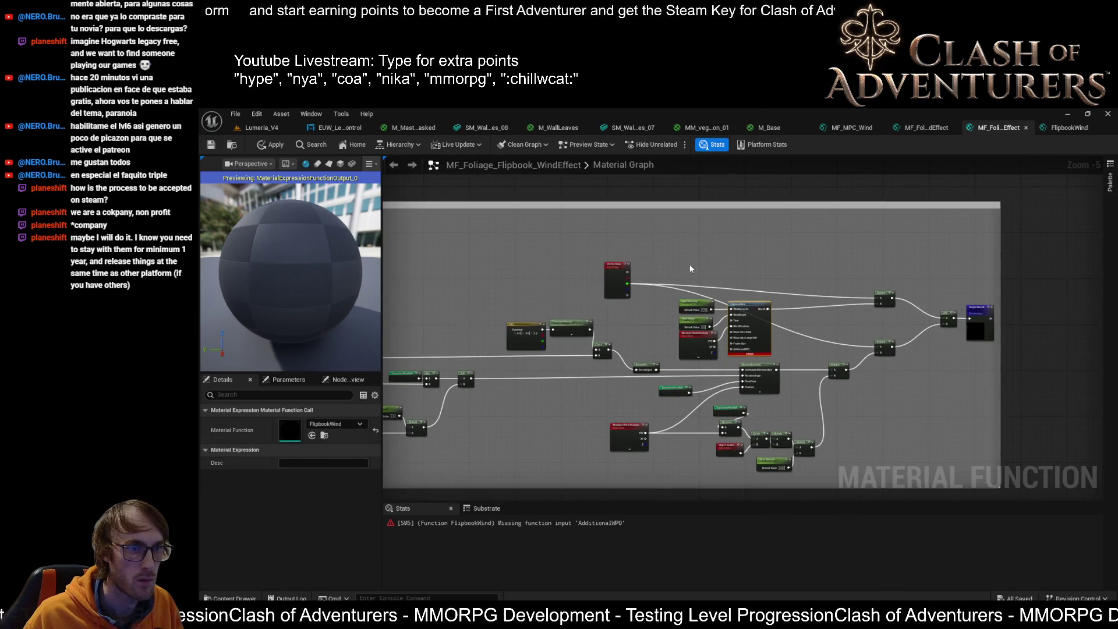
pyautogui.moveTo(615, 268); pyautogui.dragTo(843, 322)
# Shift the FlipbookWind node and its wind parameter nodes to the right.
pyautogui.scroll(2, 805, 239)
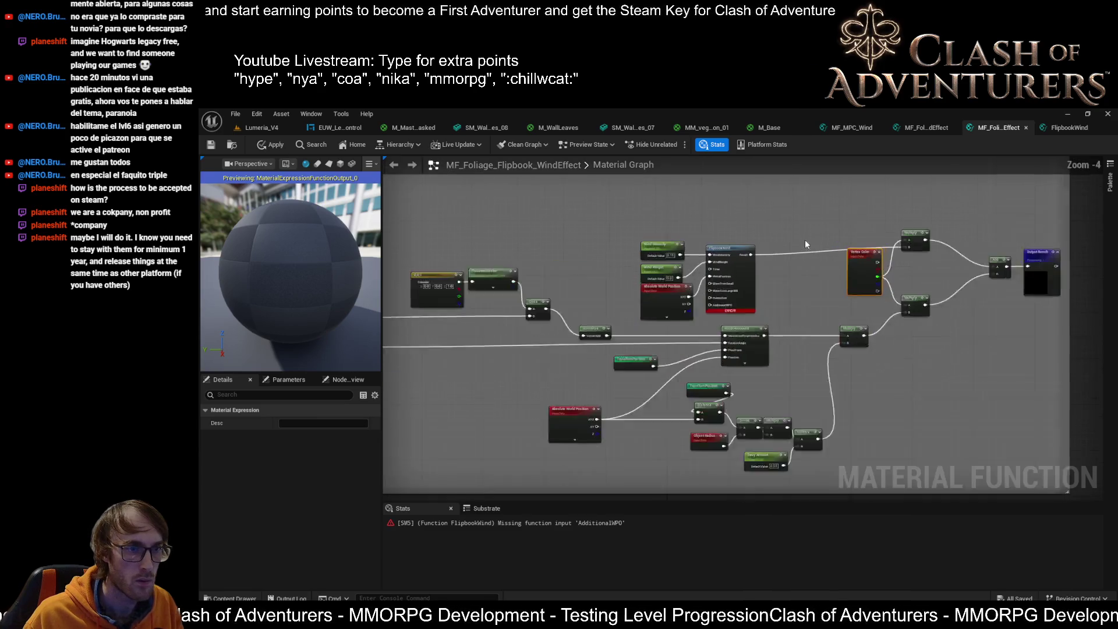
pyautogui.moveTo(774, 216); pyautogui.dragTo(608, 327)
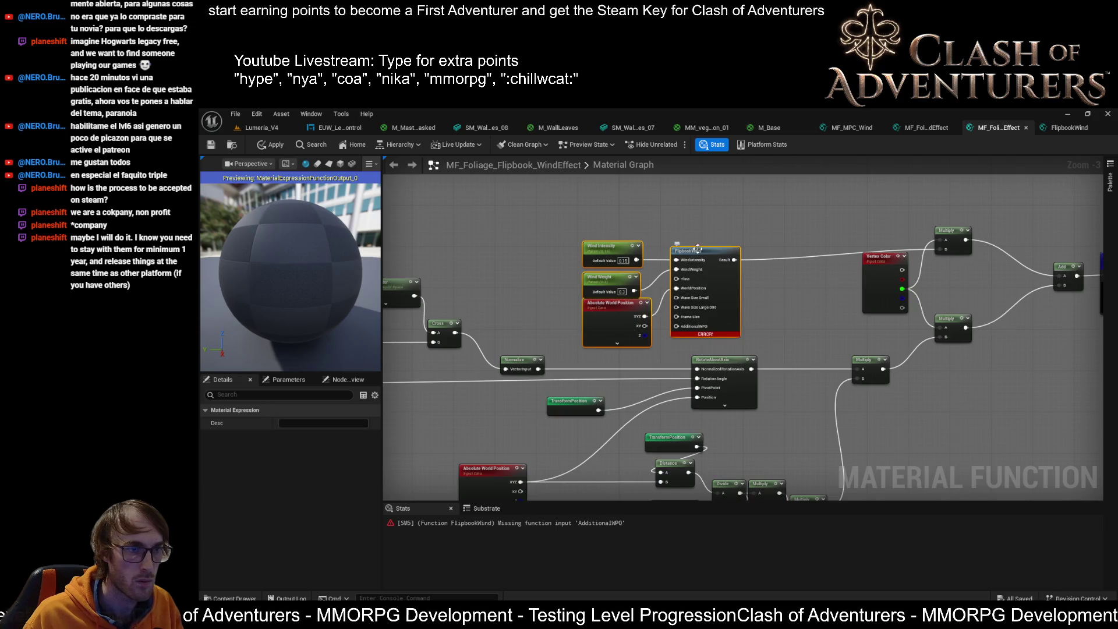
pyautogui.moveTo(697, 248); pyautogui.dragTo(743, 242)
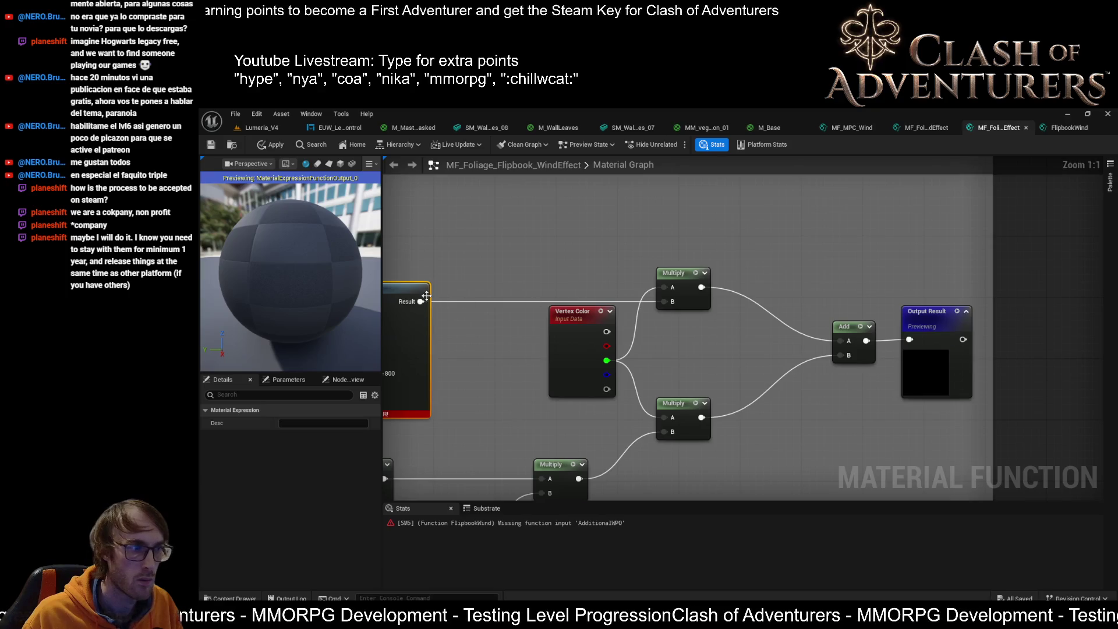
# Wire FlipbookWind's Result and Vertex Color's G channel into the top Multiply, then move the group up-right.
pyautogui.moveTo(426, 296)
pyautogui.mouseDown()
pyautogui.moveTo(567, 341)
pyautogui.moveTo(664, 287)
pyautogui.mouseUp()
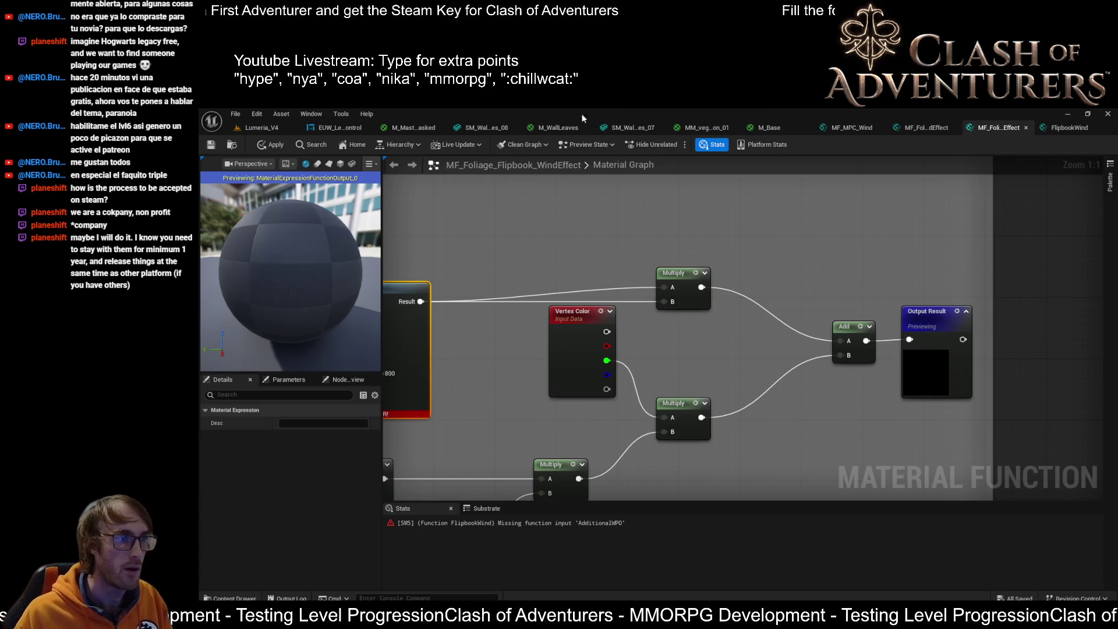
pyautogui.rightClick(636, 236)
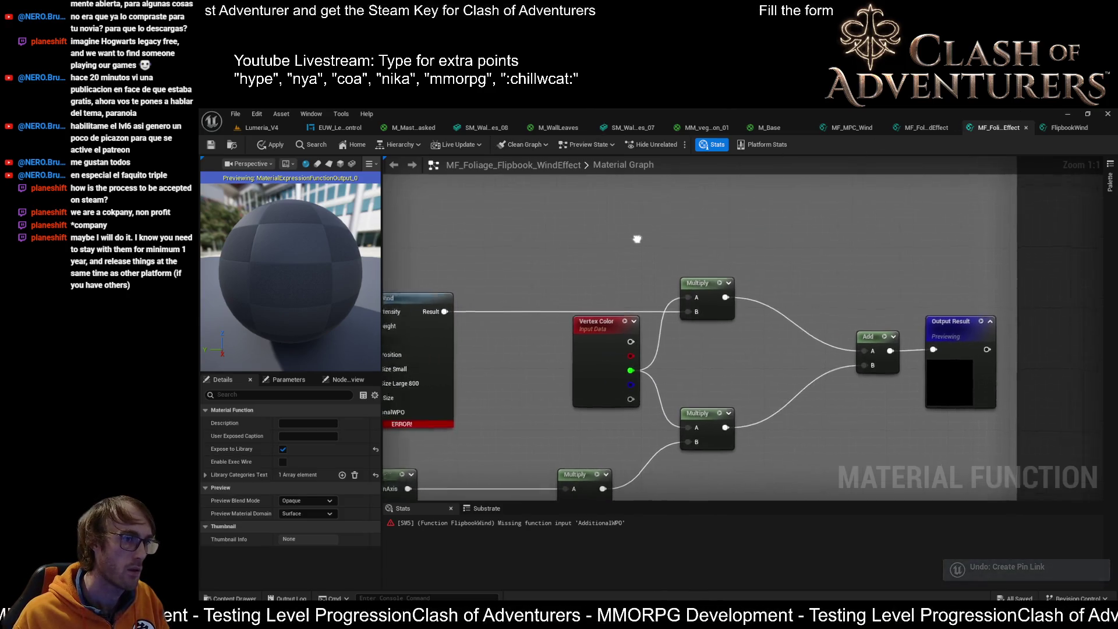
pyautogui.moveTo(606, 361); pyautogui.dragTo(664, 291)
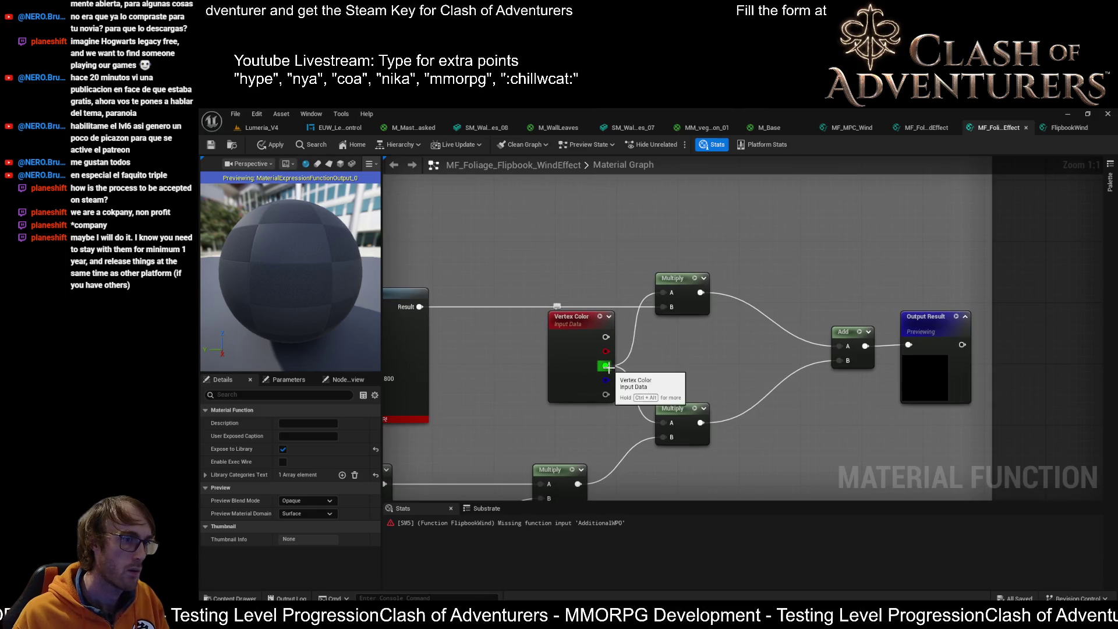
pyautogui.moveTo(612, 355)
pyautogui.mouseDown()
pyautogui.moveTo(672, 354)
pyautogui.moveTo(724, 307)
pyautogui.mouseUp()
pyautogui.moveTo(473, 315)
pyautogui.mouseDown()
pyautogui.moveTo(733, 294)
pyautogui.moveTo(553, 349)
pyautogui.mouseUp()
pyautogui.scroll(-1, 748, 293)
pyautogui.moveTo(656, 283)
pyautogui.mouseDown()
pyautogui.moveTo(751, 196)
pyautogui.moveTo(678, 289)
pyautogui.moveTo(744, 256)
pyautogui.mouseUp()
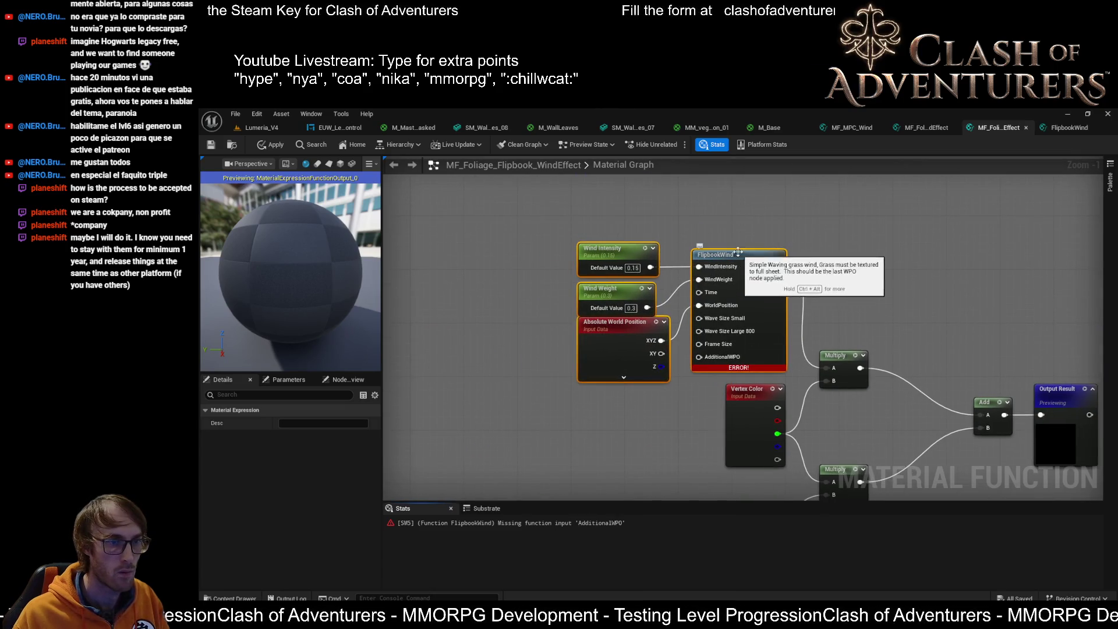
# Raise the Wind Intensity, Wind Weight and Absolute World Position nodes and save the function.
pyautogui.moveTo(645, 409); pyautogui.dragTo(676, 441)
pyautogui.click(643, 352)
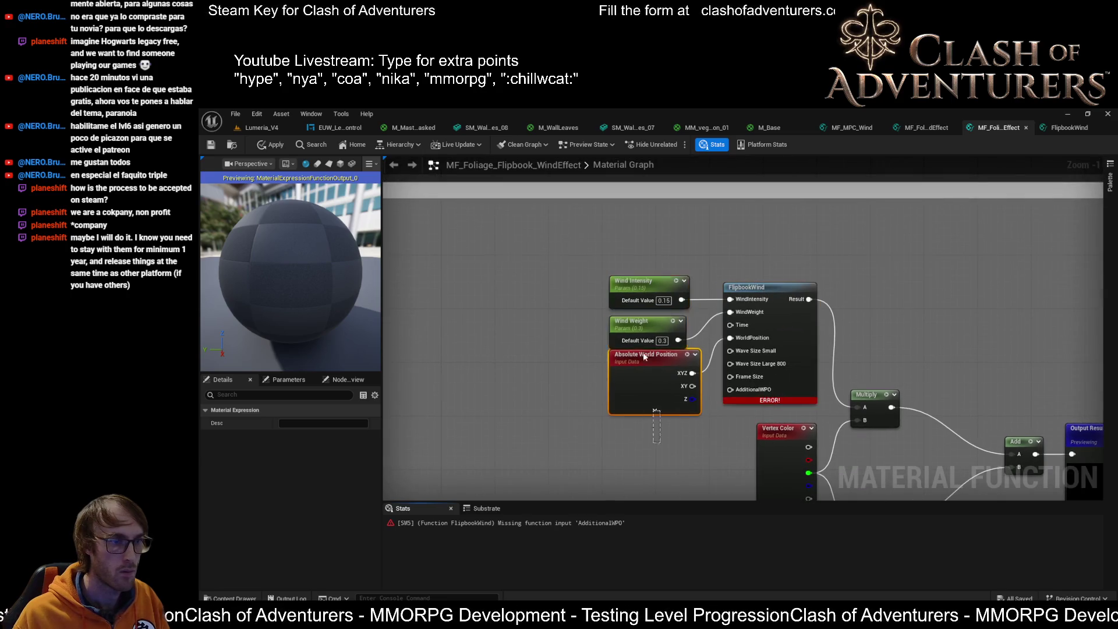
pyautogui.moveTo(652, 344); pyautogui.dragTo(649, 311)
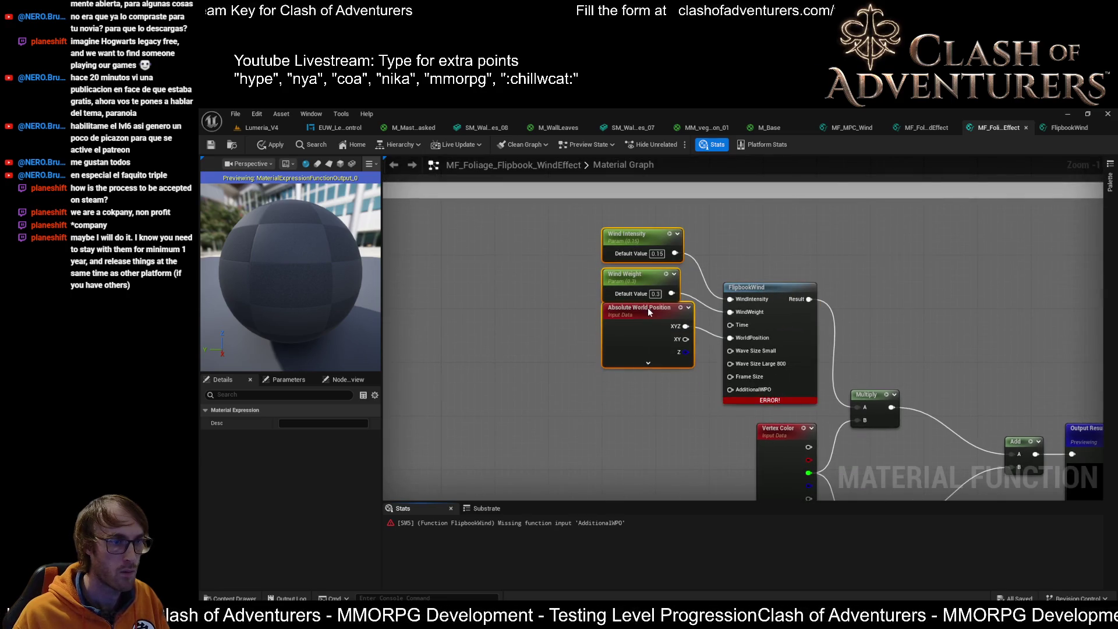
pyautogui.moveTo(733, 225); pyautogui.dragTo(636, 275)
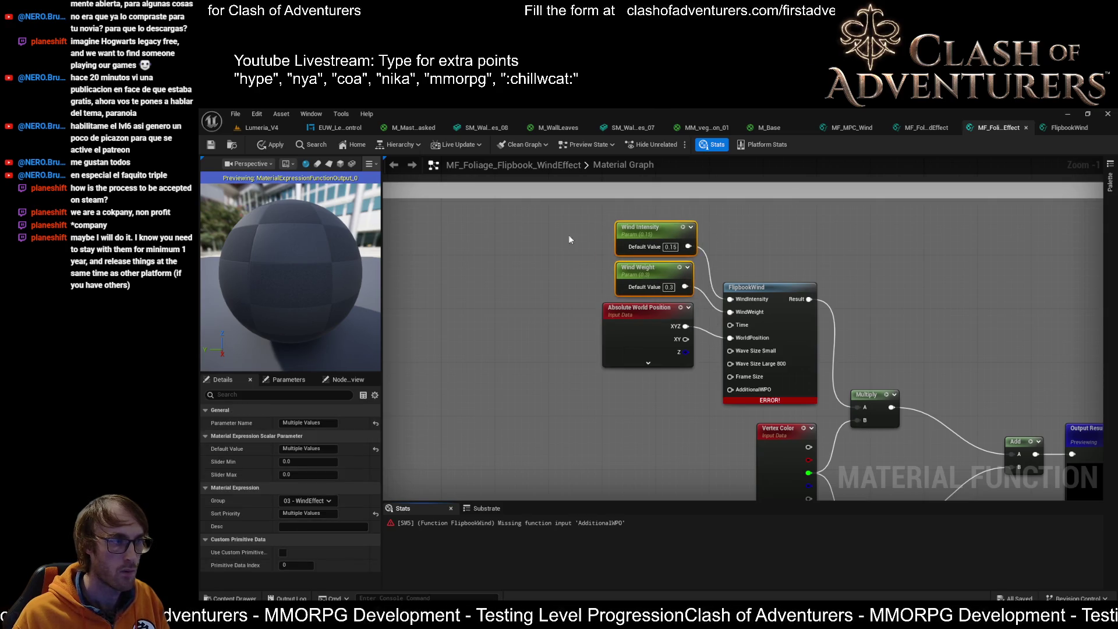
pyautogui.click(212, 151)
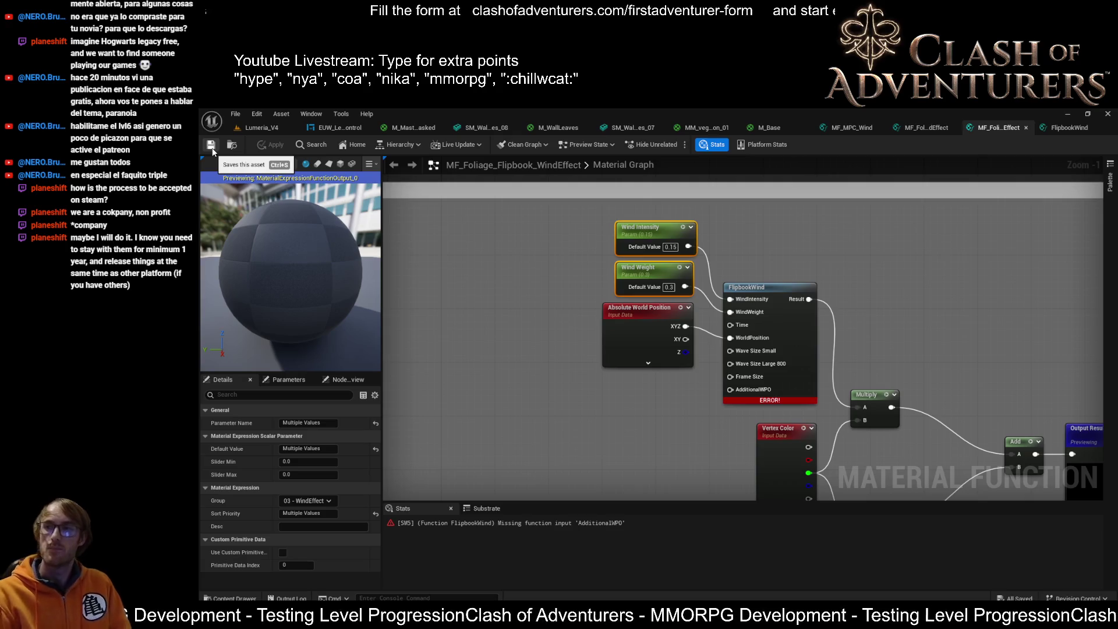
pyautogui.moveTo(672, 311)
pyautogui.mouseDown()
pyautogui.moveTo(772, 270)
pyautogui.moveTo(742, 339)
pyautogui.moveTo(764, 316)
pyautogui.mouseUp()
# Wire a new Constant4Vector of 0, 0, 0, 1 into FlipbookWind's AdditionalWPO input.
pyautogui.click(730, 414)
pyautogui.click(730, 414)
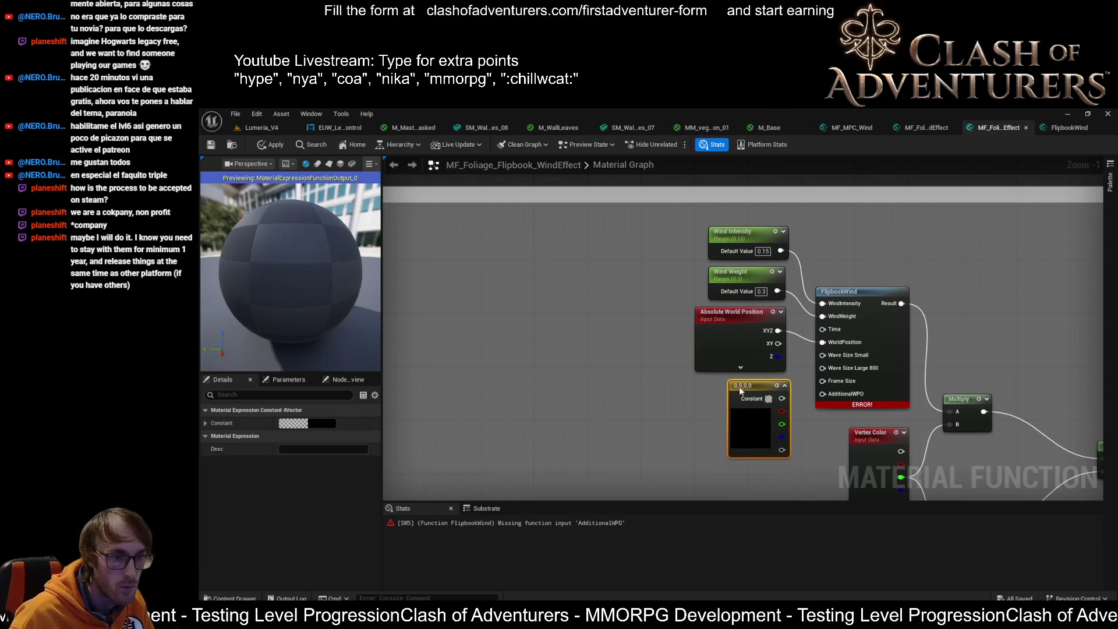
pyautogui.moveTo(800, 397); pyautogui.dragTo(828, 399)
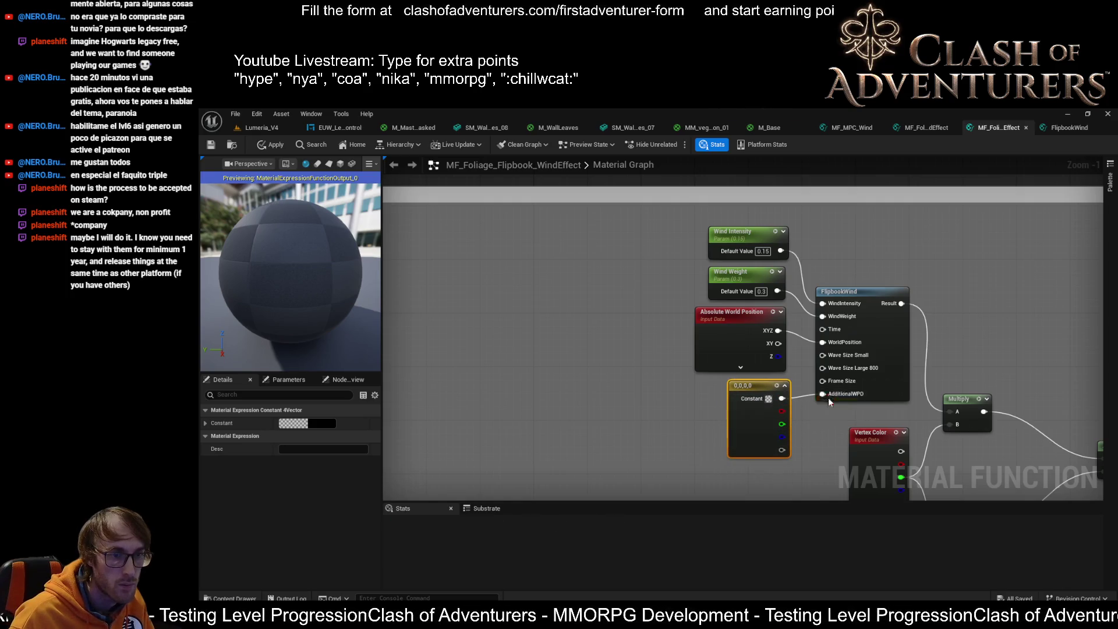
pyautogui.click(205, 422)
pyautogui.click(302, 474)
pyautogui.write('1')
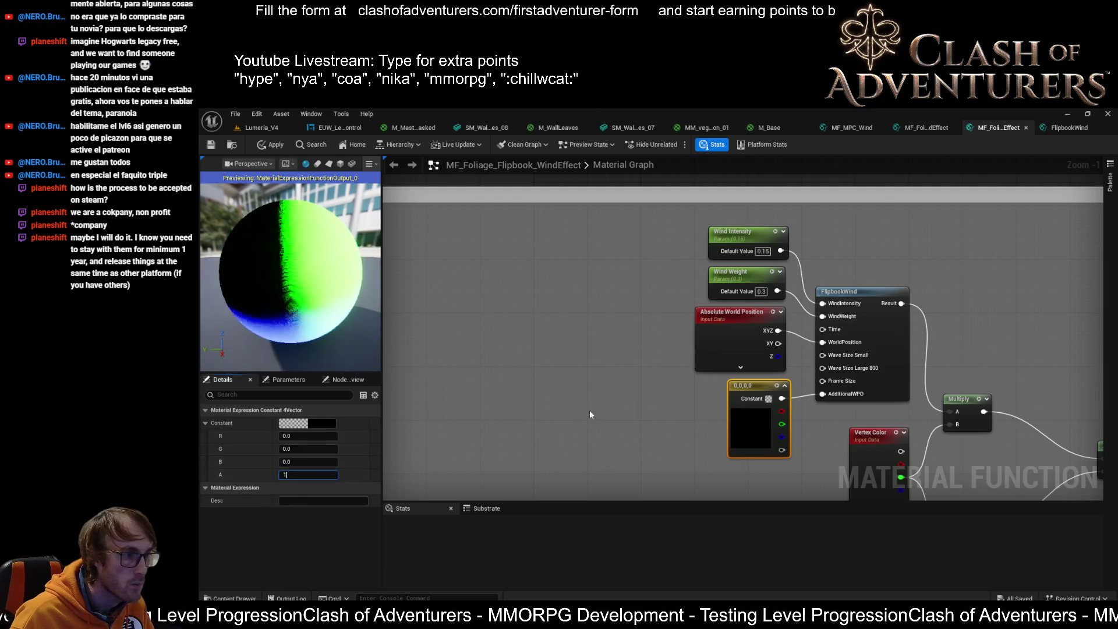
pyautogui.click(589, 410)
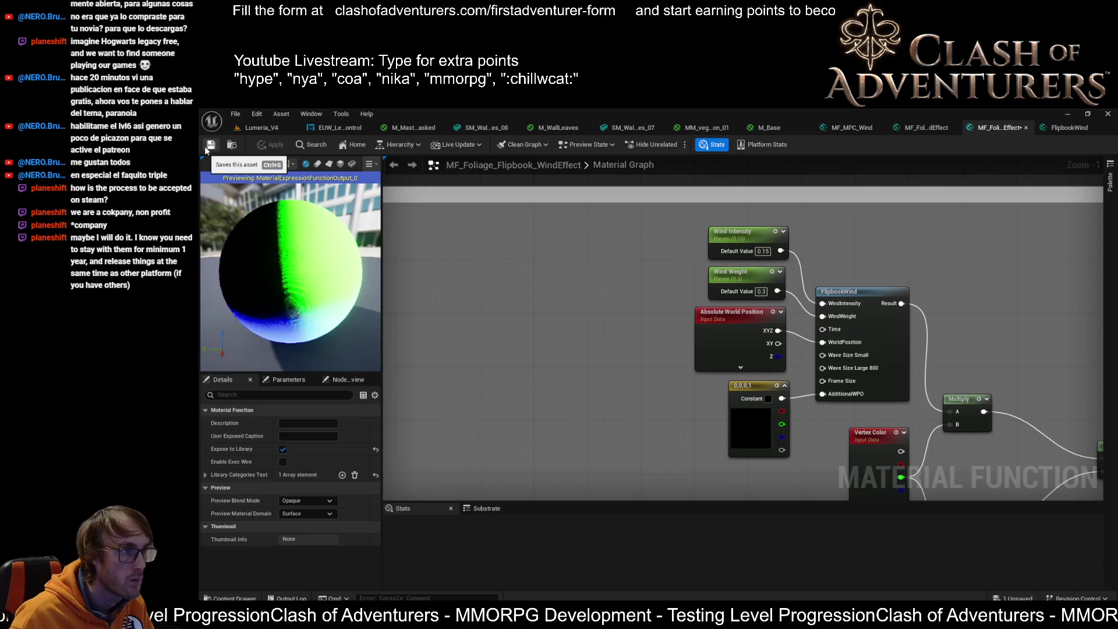
pyautogui.scroll(-2, 723, 318)
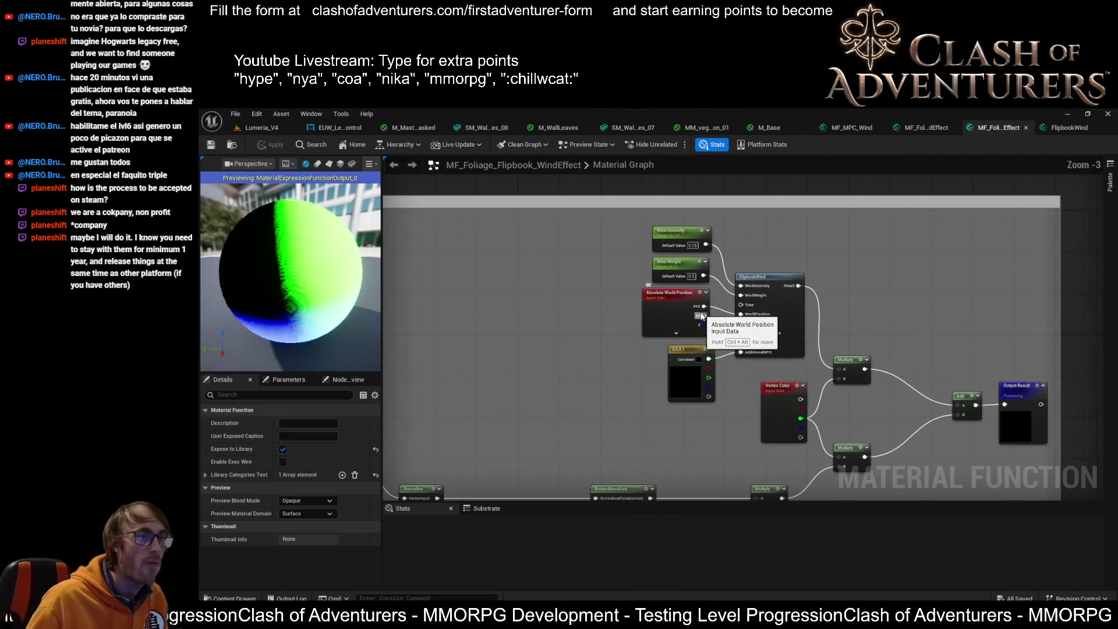
# Move the Constant, TransformVector, Cross, Normalize, Dot, Add, Multiply and Sway Speed group right.
pyautogui.moveTo(656, 338)
pyautogui.mouseDown()
pyautogui.moveTo(768, 235)
pyautogui.moveTo(732, 299)
pyautogui.mouseUp()
pyautogui.scroll(-1, 731, 299)
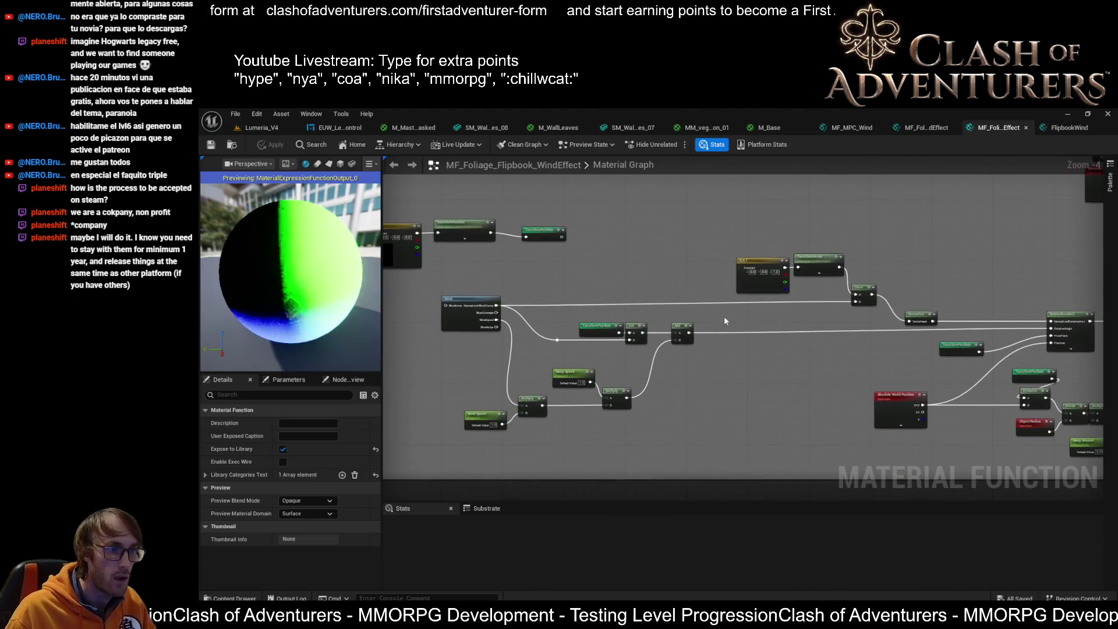
pyautogui.scroll(1, 627, 336)
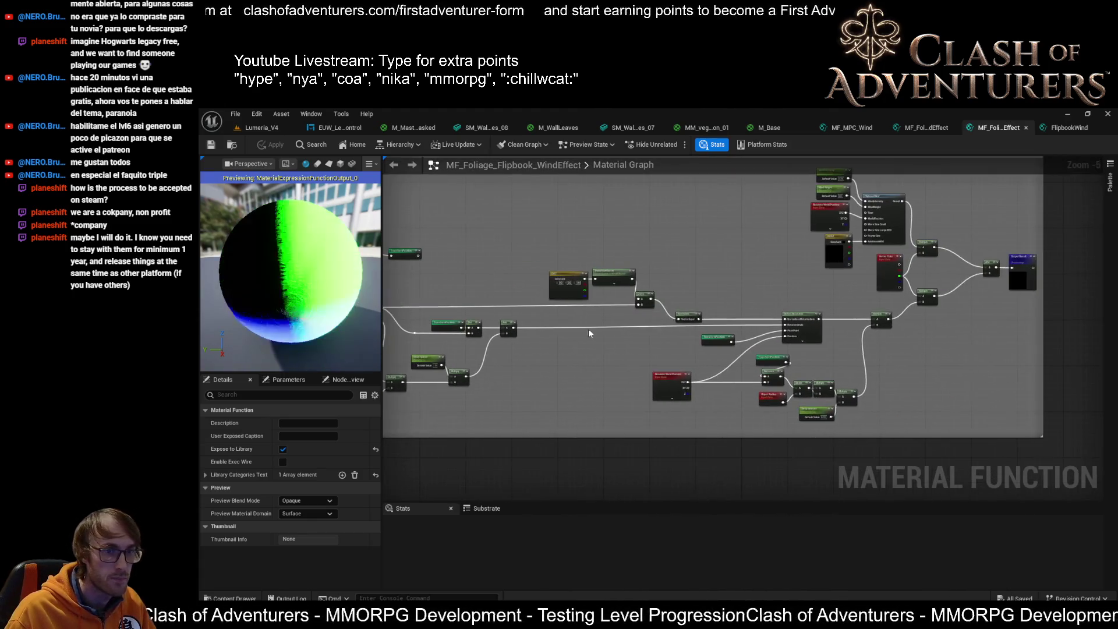
pyautogui.scroll(-1, 676, 260)
pyautogui.moveTo(676, 260); pyautogui.dragTo(805, 259)
pyautogui.moveTo(602, 244); pyautogui.dragTo(820, 314)
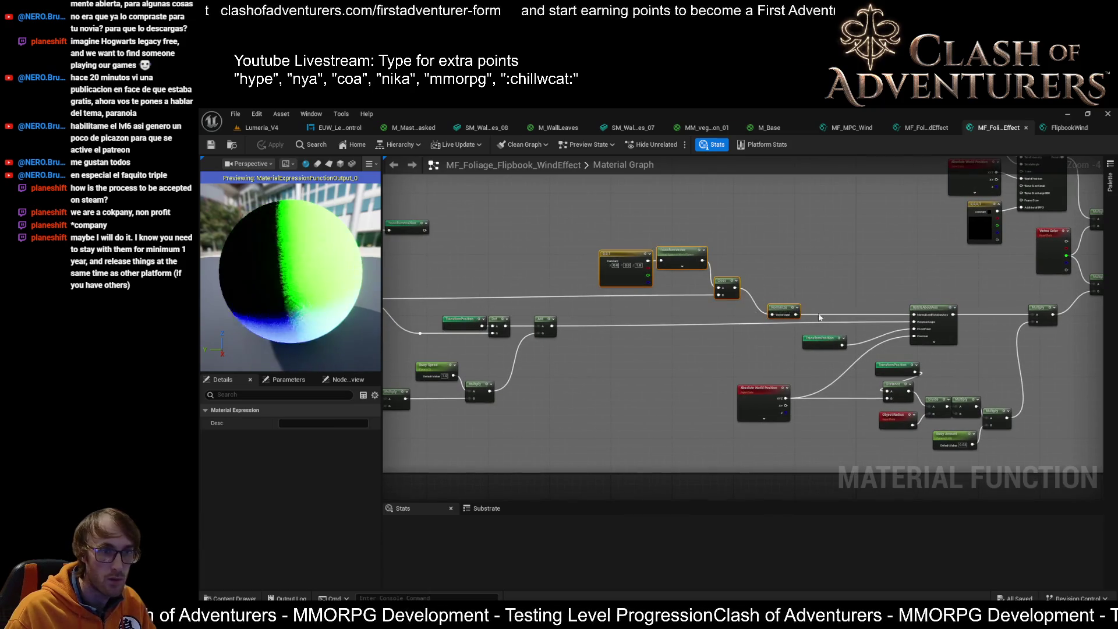
pyautogui.moveTo(729, 307); pyautogui.dragTo(989, 303)
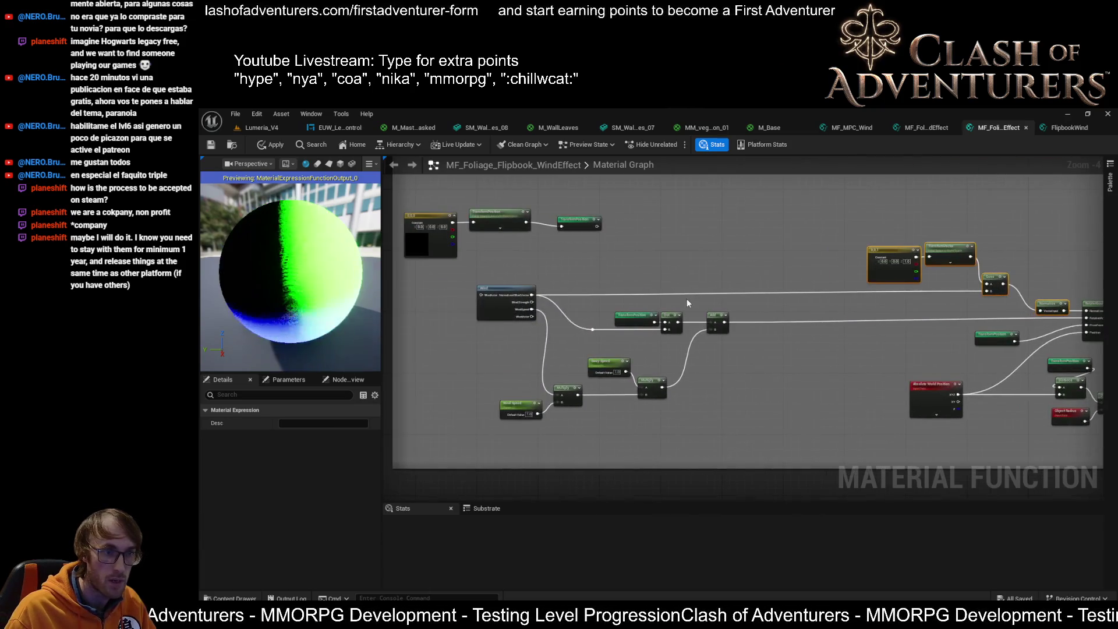
pyautogui.moveTo(775, 277); pyautogui.dragTo(661, 353)
pyautogui.moveTo(556, 410); pyautogui.dragTo(558, 411)
pyautogui.moveTo(587, 296); pyautogui.dragTo(410, 285)
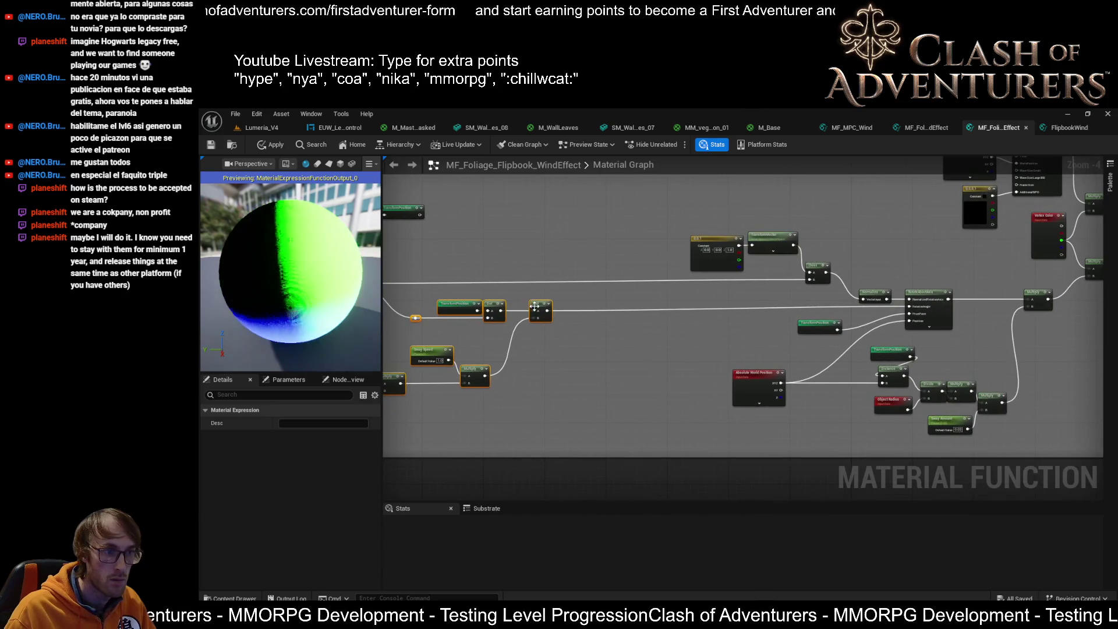
pyautogui.moveTo(534, 306); pyautogui.dragTo(767, 301)
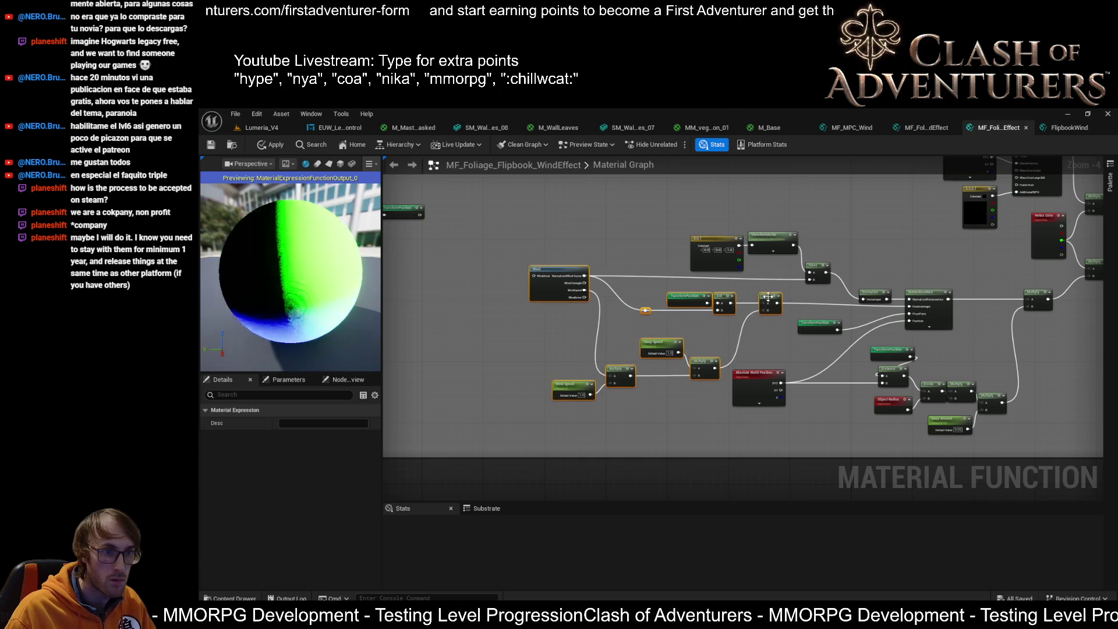
pyautogui.scroll(2, 745, 326)
# Nudge Absolute World Position right and move TransformPosition up and right.
pyautogui.click(720, 343)
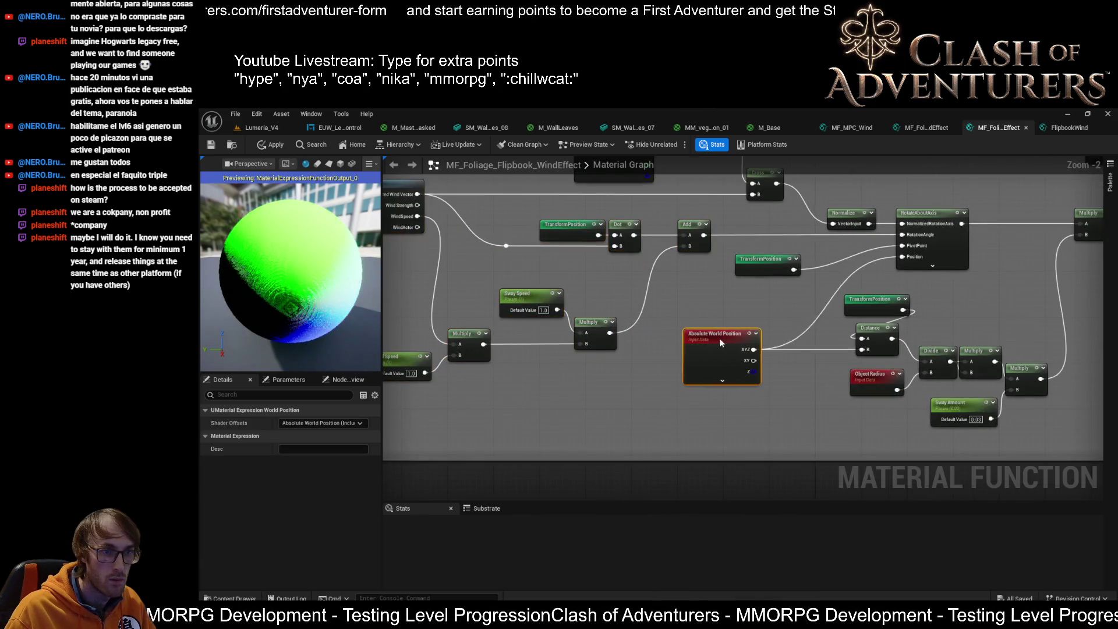
pyautogui.moveTo(720, 339)
pyautogui.mouseDown()
pyautogui.moveTo(759, 343)
pyautogui.moveTo(726, 337)
pyautogui.mouseUp()
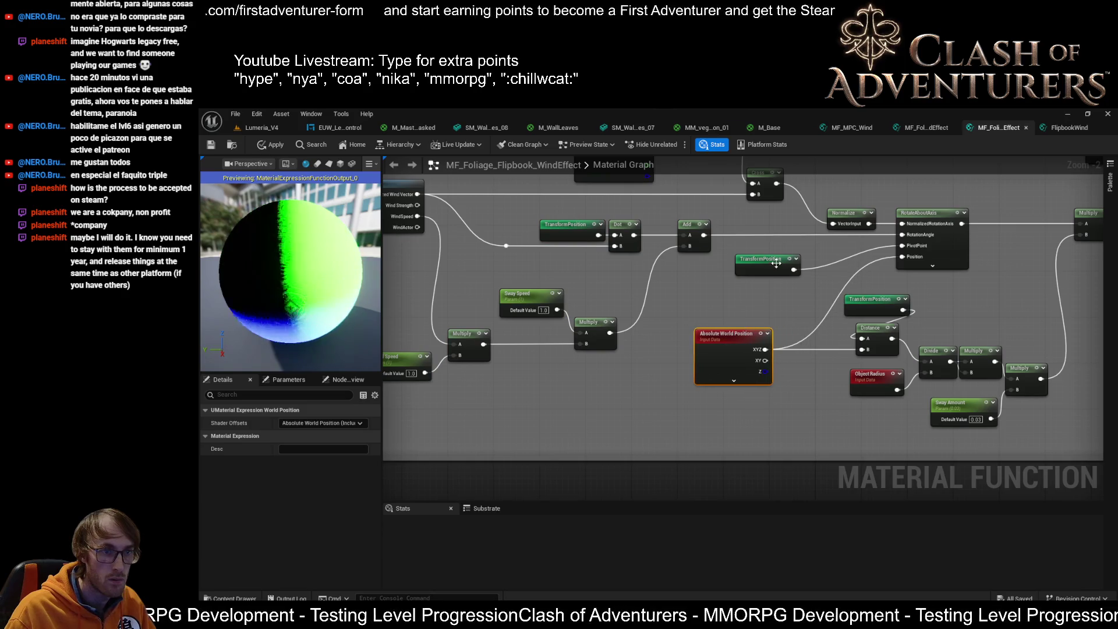
pyautogui.moveTo(776, 263); pyautogui.dragTo(797, 253)
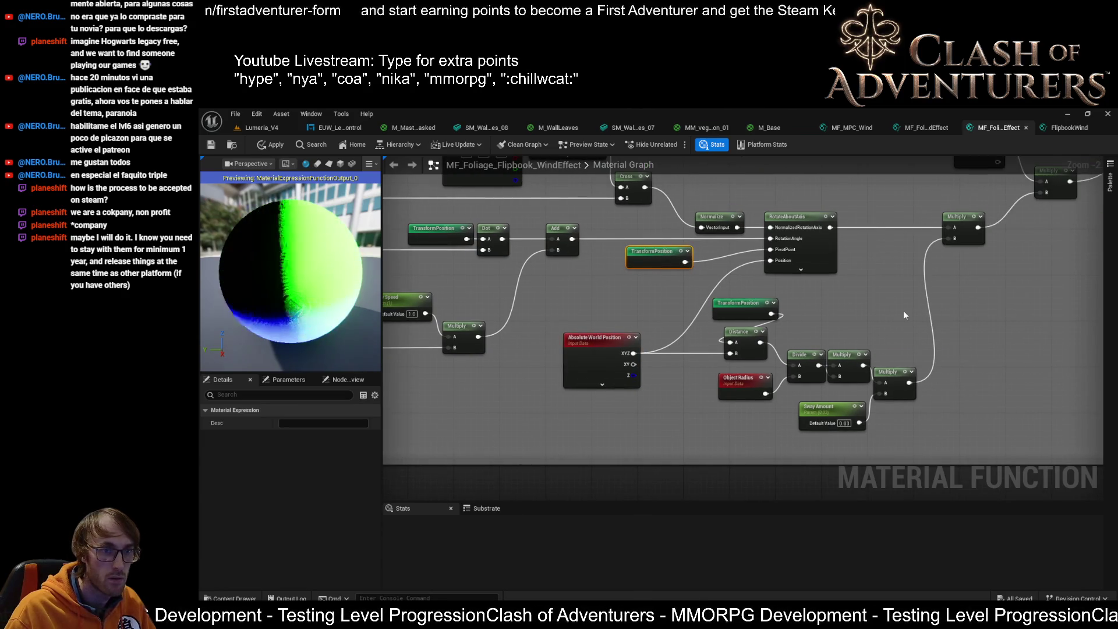
pyautogui.scroll(-2, 738, 303)
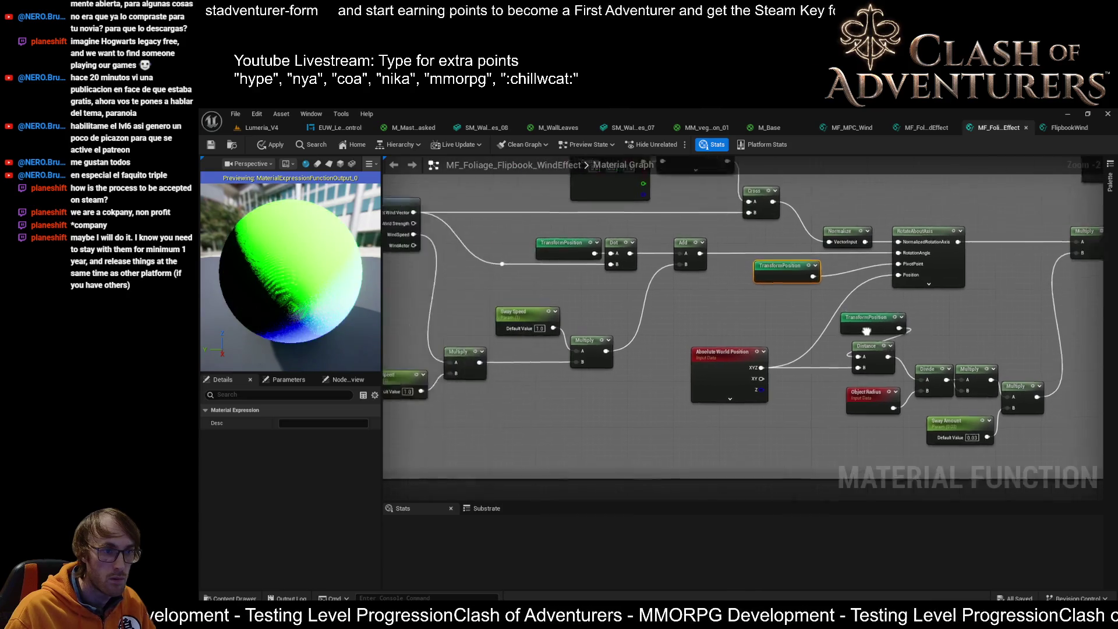
# Fit the Constant and TransformPosition nodes inside the Sway comment and shrink the comment.
pyautogui.moveTo(585, 415)
pyautogui.mouseDown()
pyautogui.moveTo(706, 324)
pyautogui.moveTo(825, 302)
pyautogui.mouseUp()
pyautogui.moveTo(523, 297); pyautogui.dragTo(487, 395)
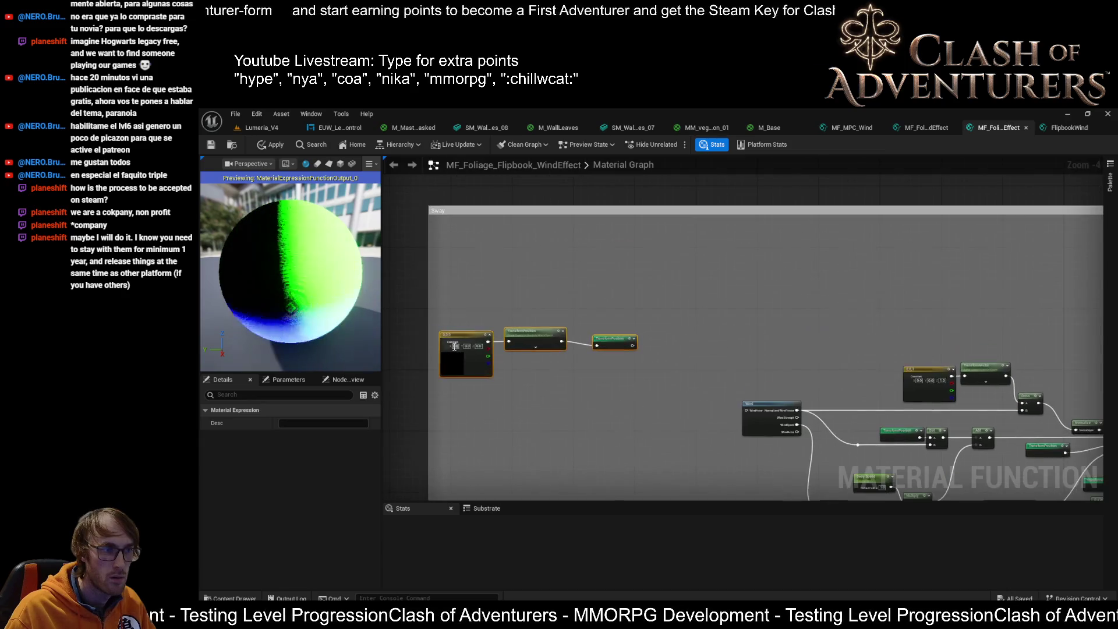
pyautogui.moveTo(463, 343); pyautogui.dragTo(762, 290)
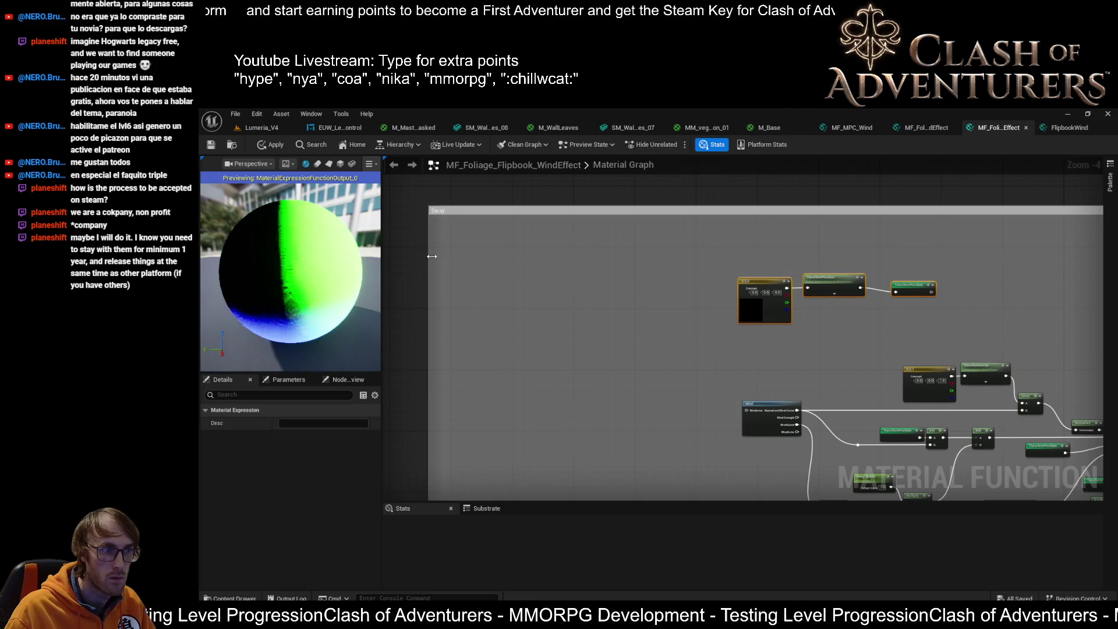
pyautogui.moveTo(431, 256)
pyautogui.mouseDown()
pyautogui.moveTo(713, 257)
pyautogui.moveTo(775, 271)
pyautogui.mouseUp()
pyautogui.press('Home')
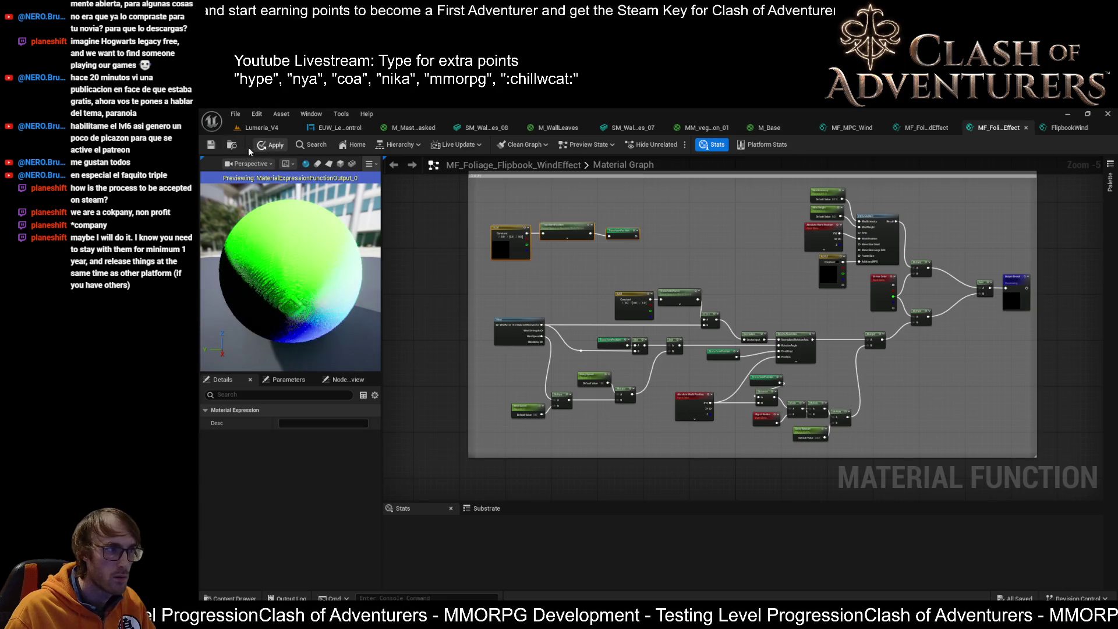
# Check the Wind Speed parameter's settings and frame FlipbookWind with the Output Result.
pyautogui.scroll(4, 435, 435)
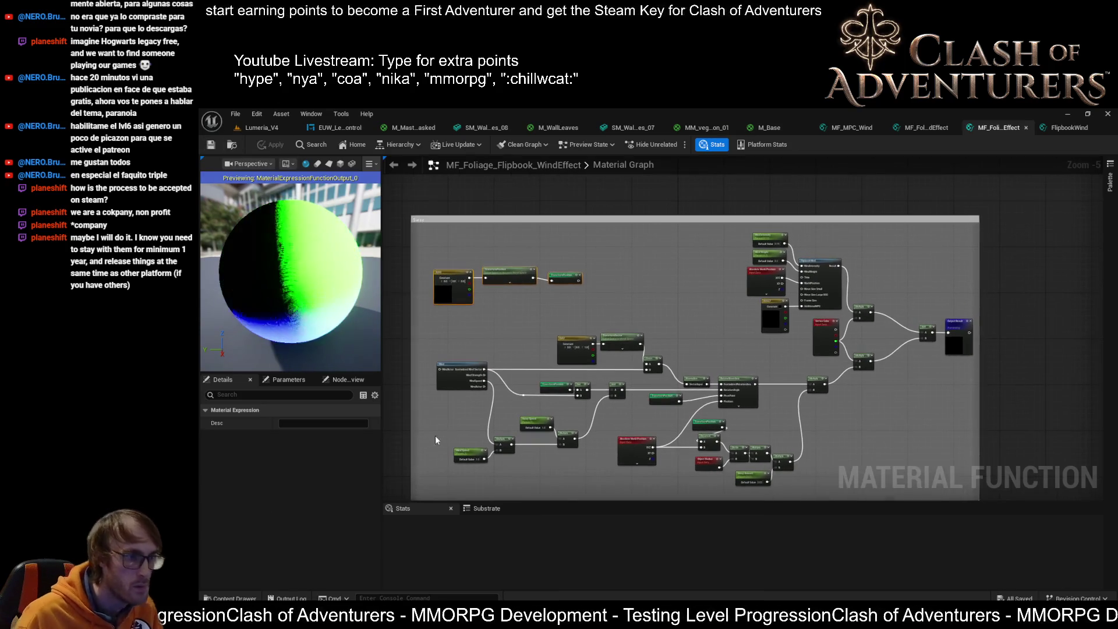
pyautogui.click(513, 453)
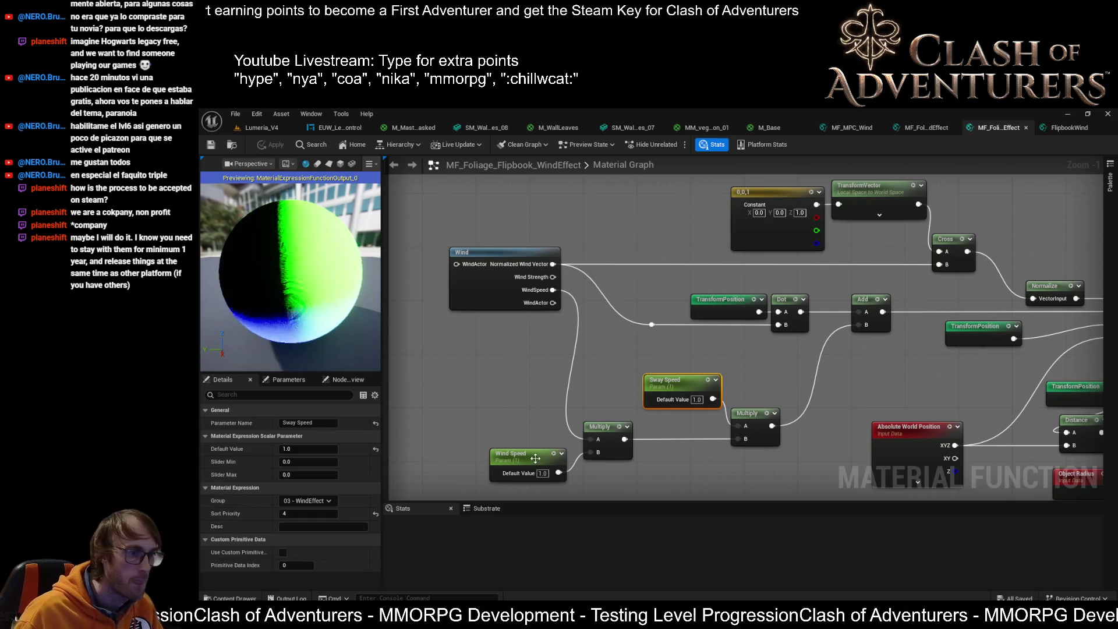
pyautogui.moveTo(754, 375); pyautogui.dragTo(505, 466)
pyautogui.moveTo(1115, 306)
pyautogui.mouseDown()
pyautogui.moveTo(760, 376)
pyautogui.moveTo(573, 458)
pyautogui.mouseUp()
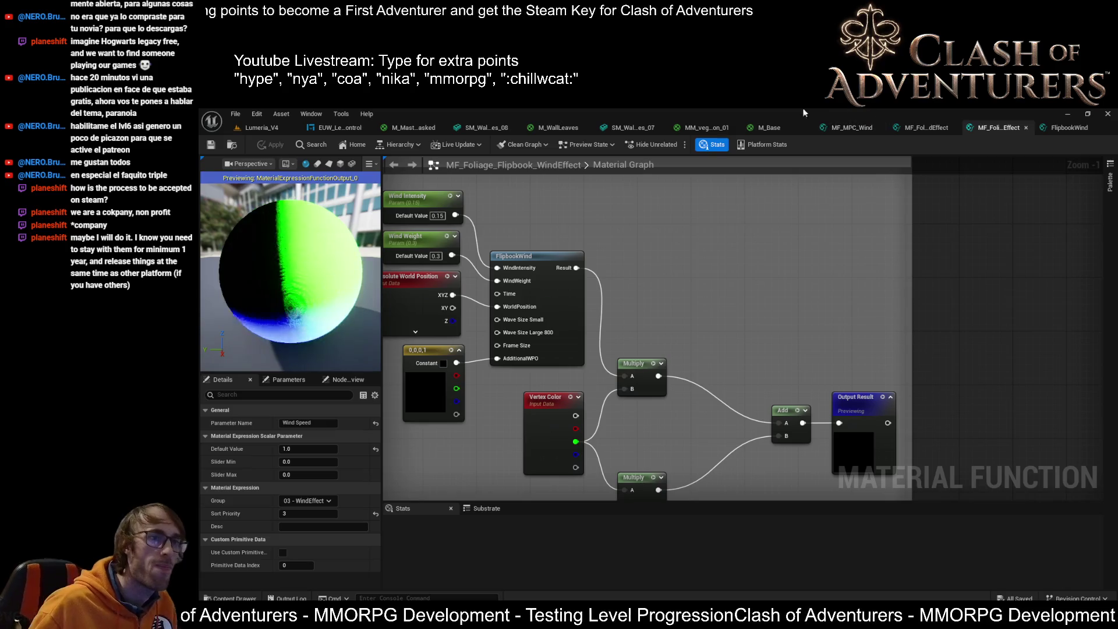
# In M_Master_Plants_Masked, delete the large comment group around the wind nodes.
pyautogui.click(425, 127)
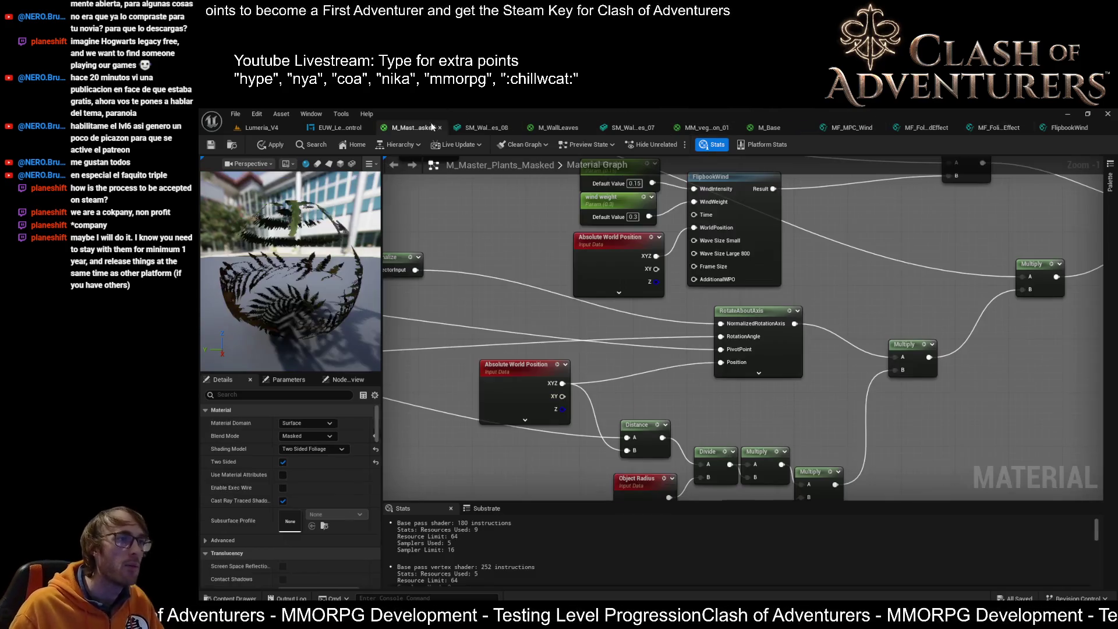
pyautogui.scroll(-6, 691, 349)
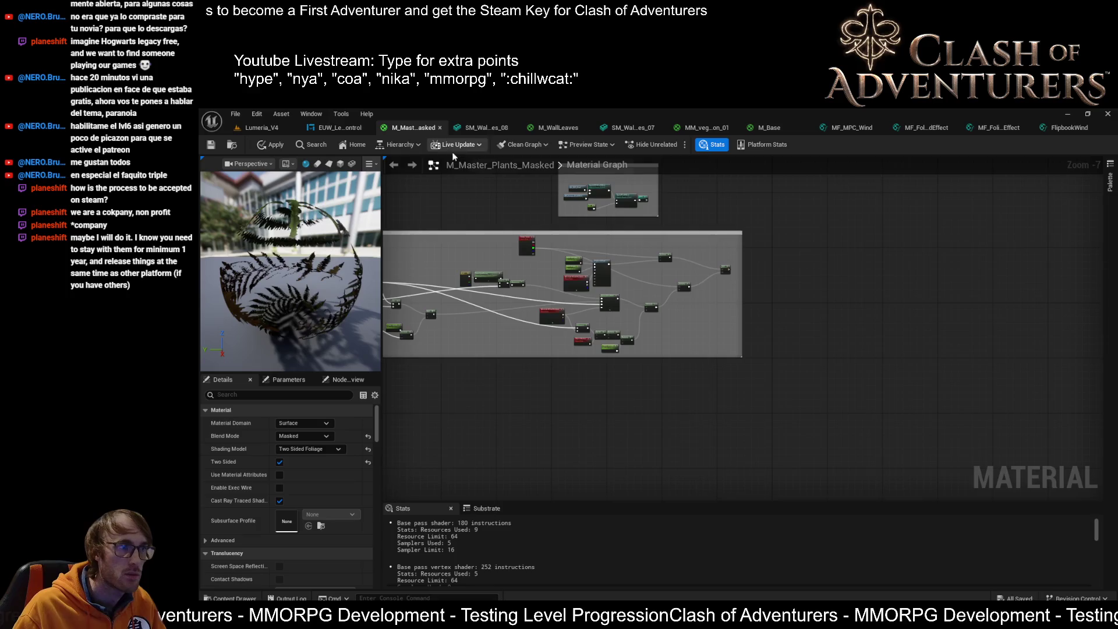
pyautogui.moveTo(453, 156); pyautogui.dragTo(623, 233)
pyautogui.scroll(-3, 691, 317)
pyautogui.moveTo(691, 317)
pyautogui.mouseDown()
pyautogui.moveTo(781, 354)
pyautogui.moveTo(697, 439)
pyautogui.mouseUp()
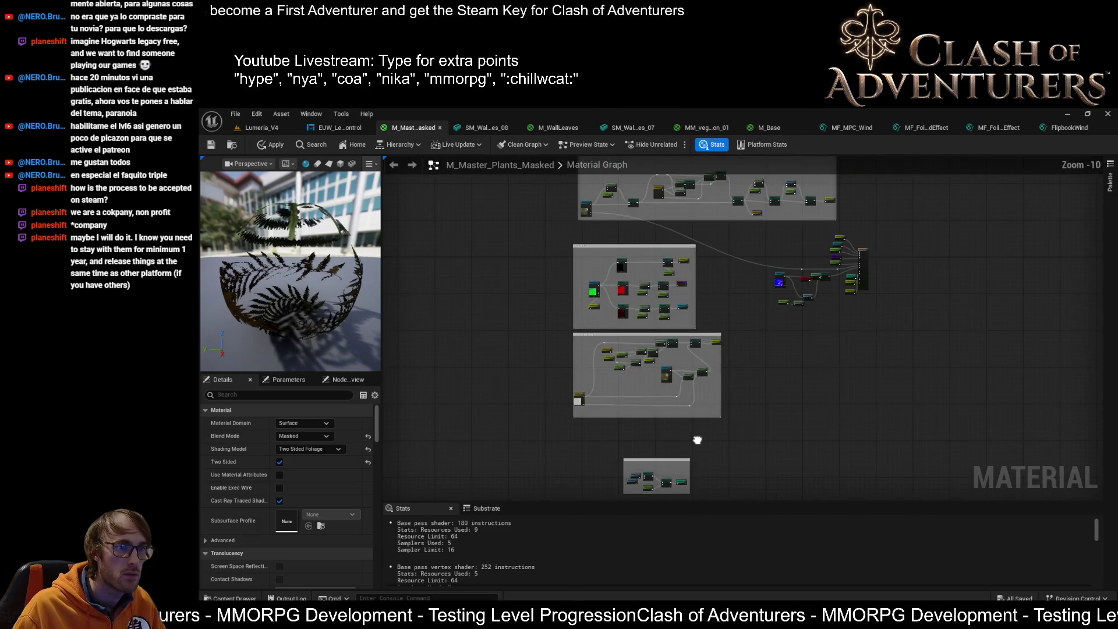
pyautogui.scroll(9, 697, 439)
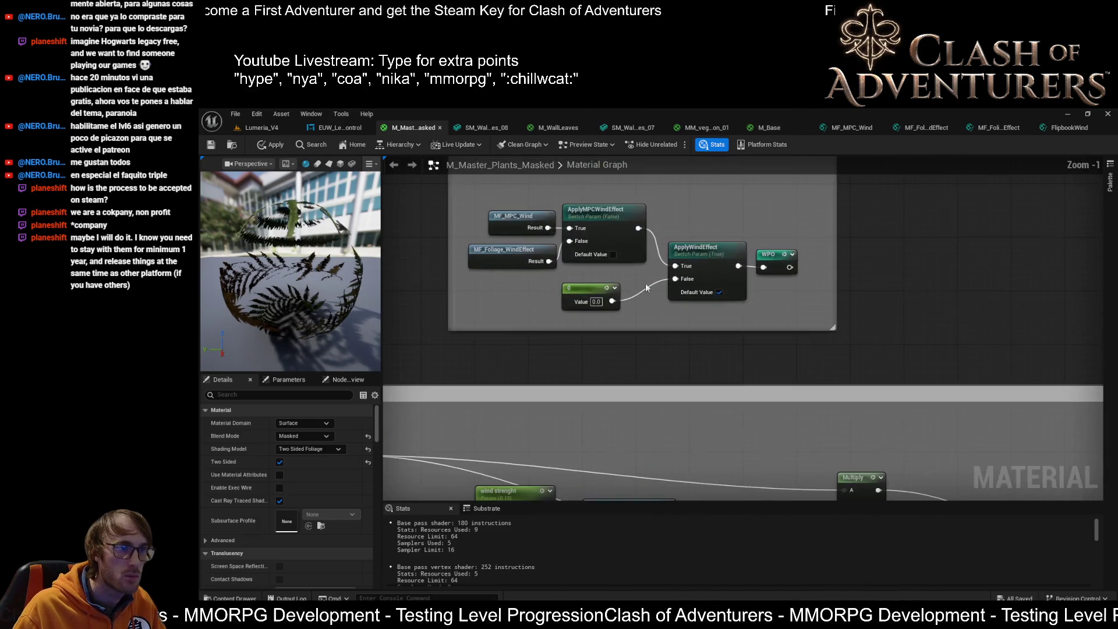
pyautogui.scroll(-4, 646, 288)
pyautogui.moveTo(964, 398); pyautogui.dragTo(714, 343)
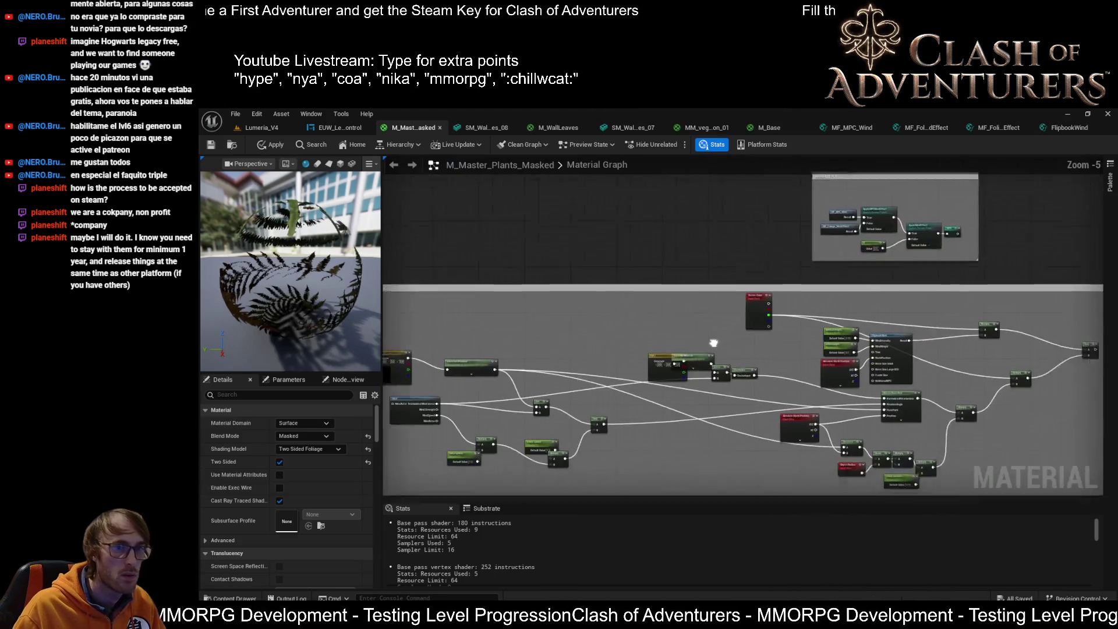
pyautogui.scroll(-2, 714, 343)
pyautogui.moveTo(959, 284); pyautogui.dragTo(475, 423)
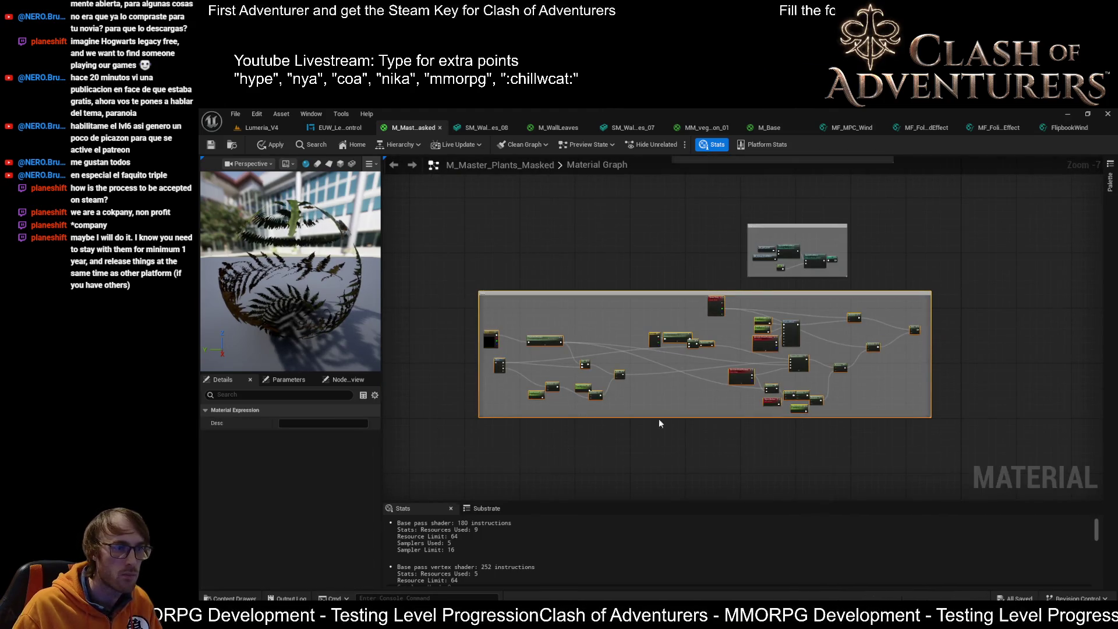
pyautogui.press('Delete')
pyautogui.scroll(5, 722, 294)
pyautogui.scroll(2, 694, 295)
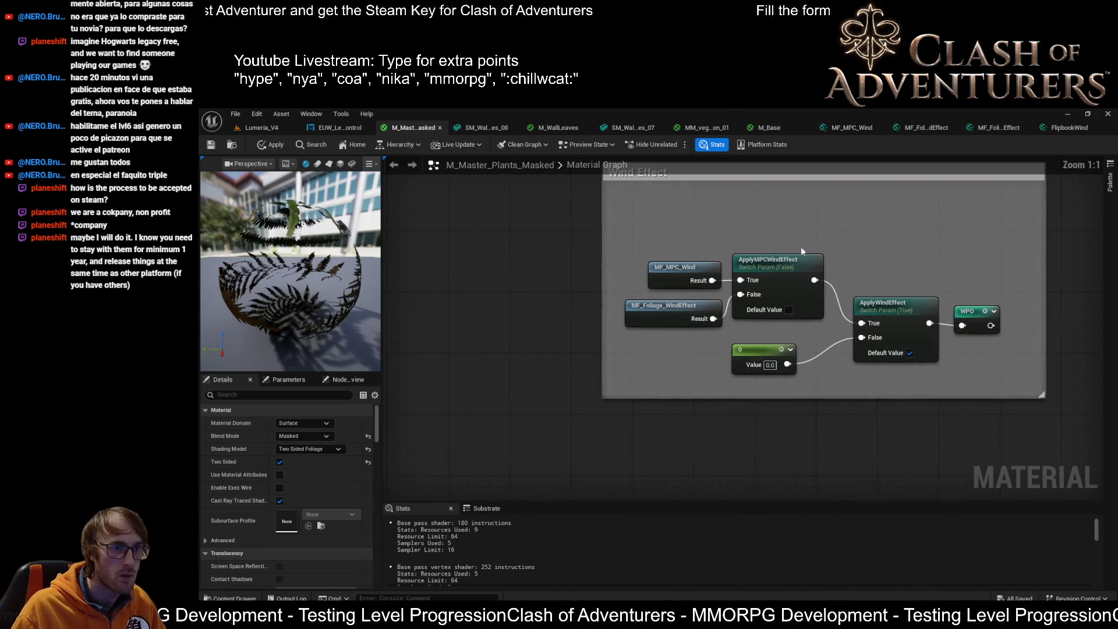
# Duplicate the ApplyMPCWindEffect switch and rename the copy ApplyFlipbookWindEffect.
pyautogui.click(779, 275)
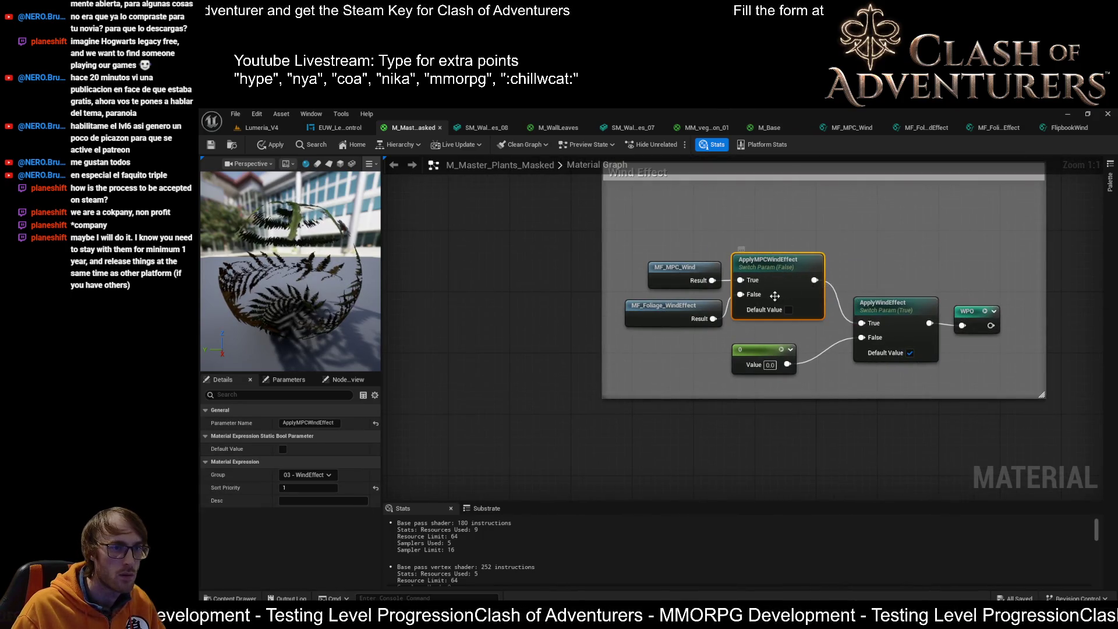
pyautogui.moveTo(767, 315); pyautogui.dragTo(898, 275)
pyautogui.hotkey('ctrl', 'd')
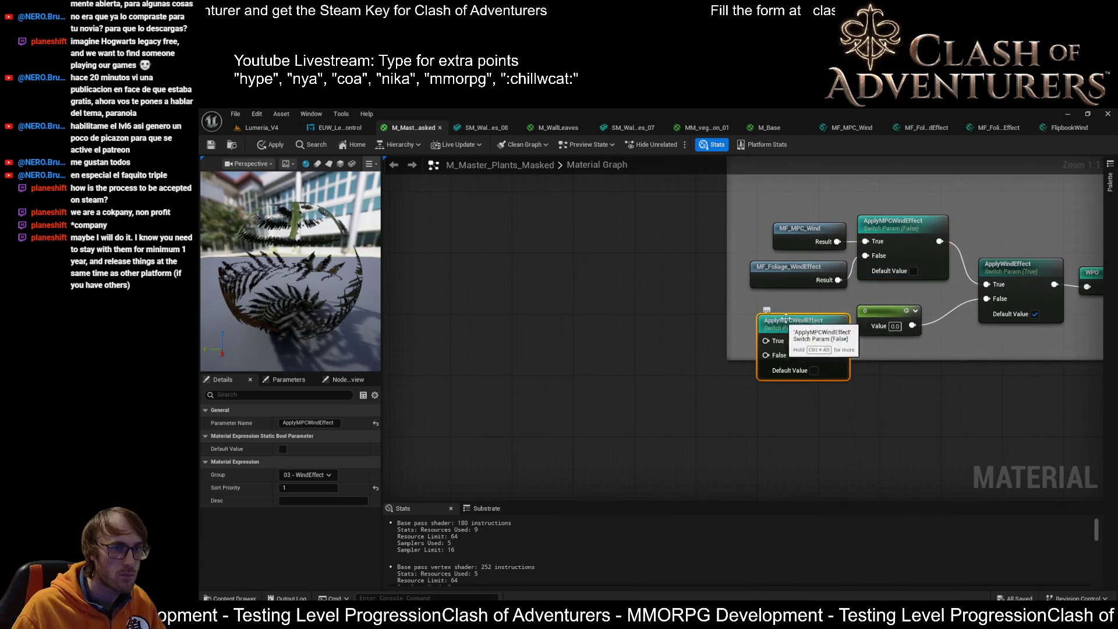
pyautogui.doubleClick(800, 321)
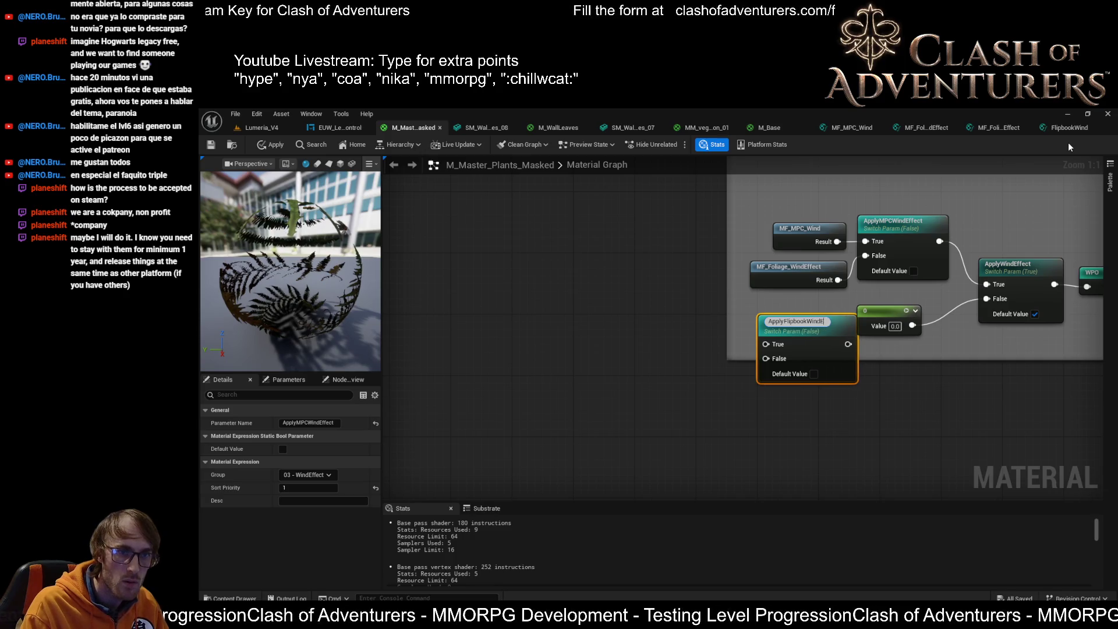
pyautogui.write('ffect')
pyautogui.press('Return')
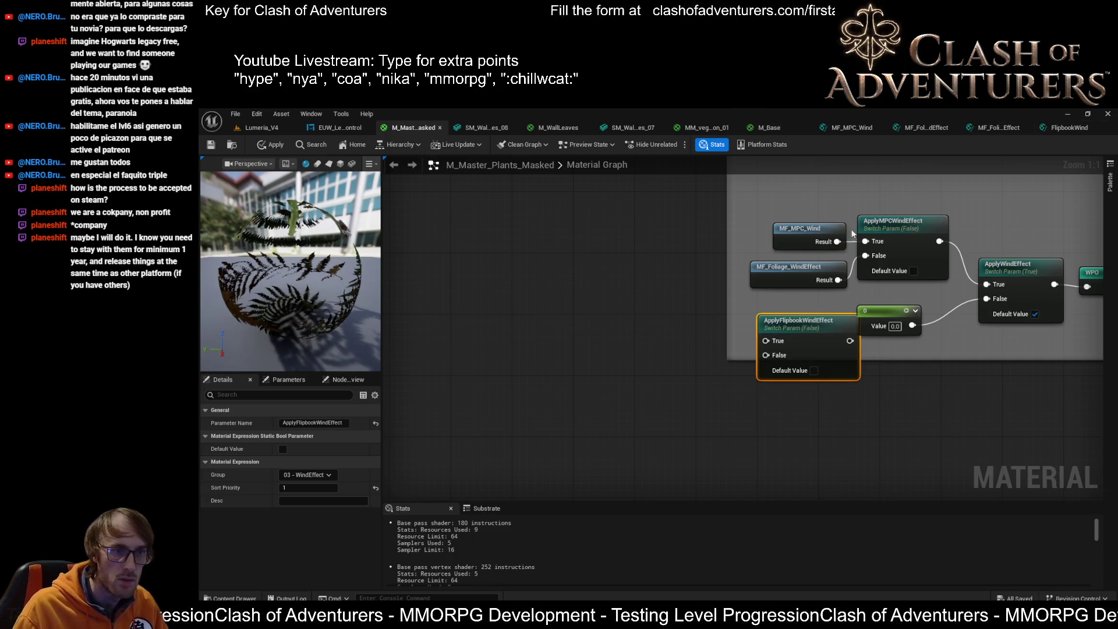
# Wire ApplyFlipbookWindEffect into ApplyMPCWindEffect's False input, with MF_Foliage_WindEffect feeding the new switch.
pyautogui.moveTo(785, 275); pyautogui.dragTo(639, 322)
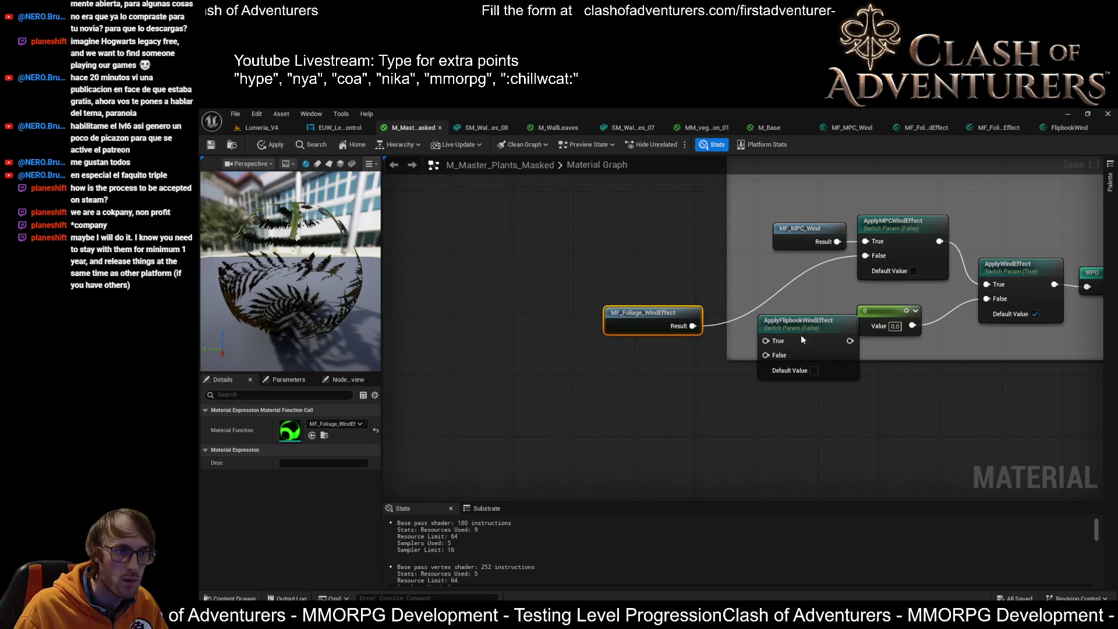
pyautogui.moveTo(801, 340)
pyautogui.mouseDown()
pyautogui.moveTo(757, 278)
pyautogui.moveTo(645, 266)
pyautogui.mouseUp()
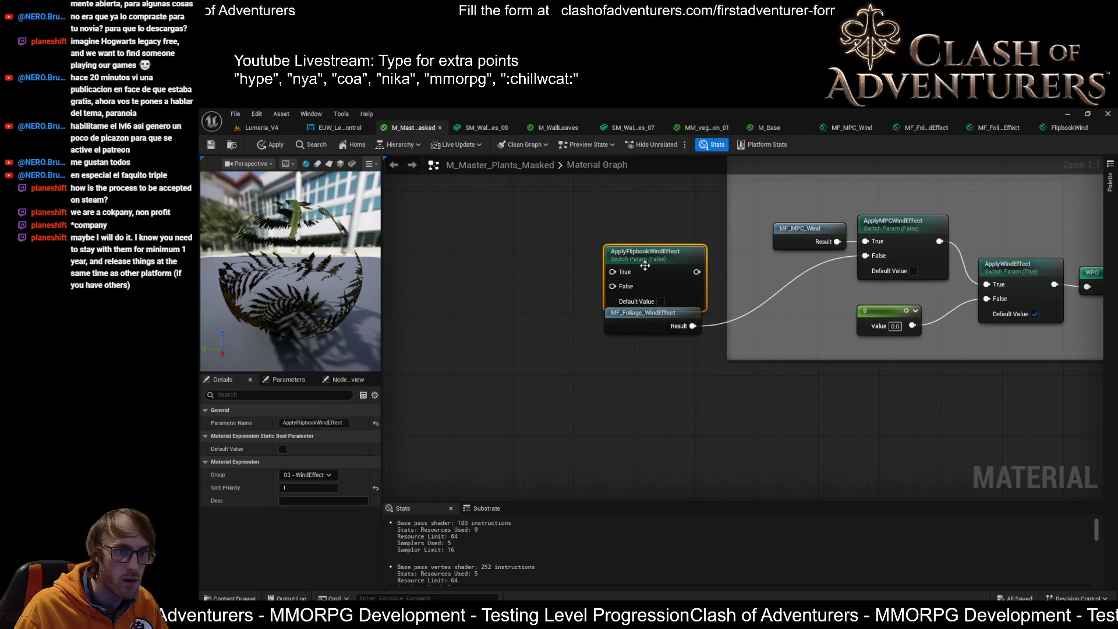
pyautogui.moveTo(641, 315)
pyautogui.mouseDown()
pyautogui.moveTo(697, 334)
pyautogui.moveTo(780, 338)
pyautogui.mouseUp()
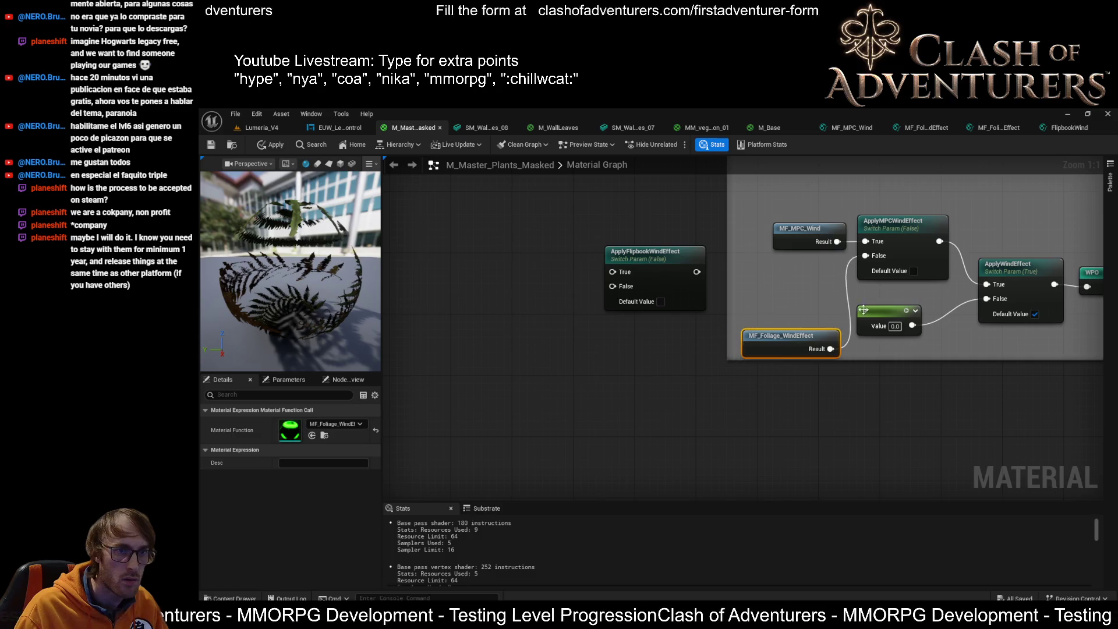
pyautogui.moveTo(697, 272)
pyautogui.mouseDown()
pyautogui.moveTo(825, 275)
pyautogui.moveTo(873, 258)
pyautogui.mouseUp()
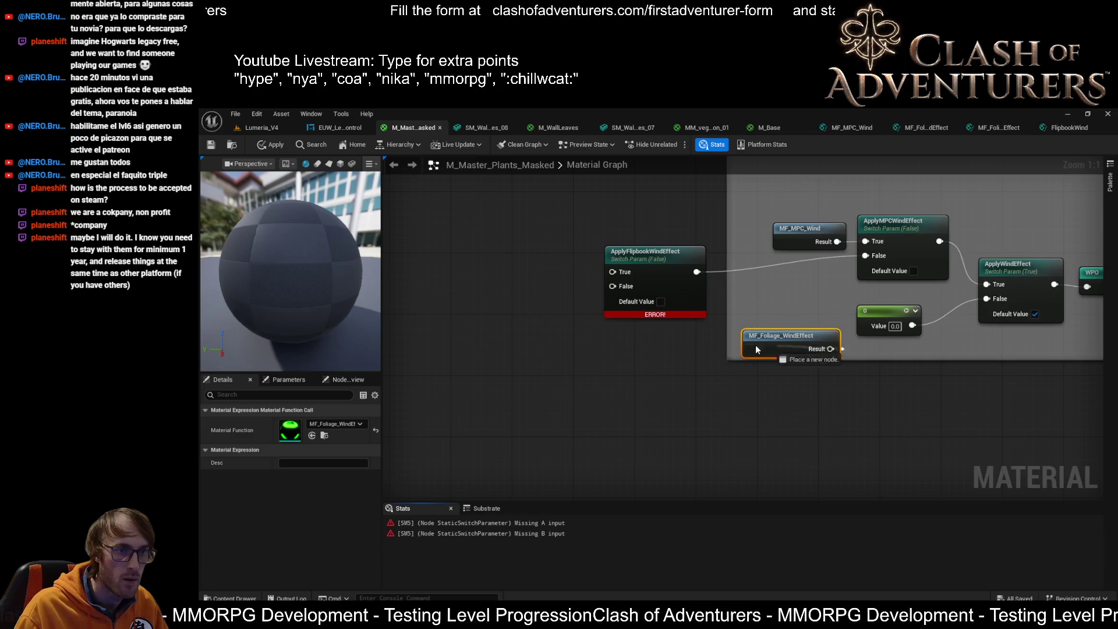
pyautogui.moveTo(756, 349)
pyautogui.mouseDown()
pyautogui.moveTo(585, 328)
pyautogui.moveTo(555, 310)
pyautogui.moveTo(624, 284)
pyautogui.mouseUp()
pyautogui.press('Escape')
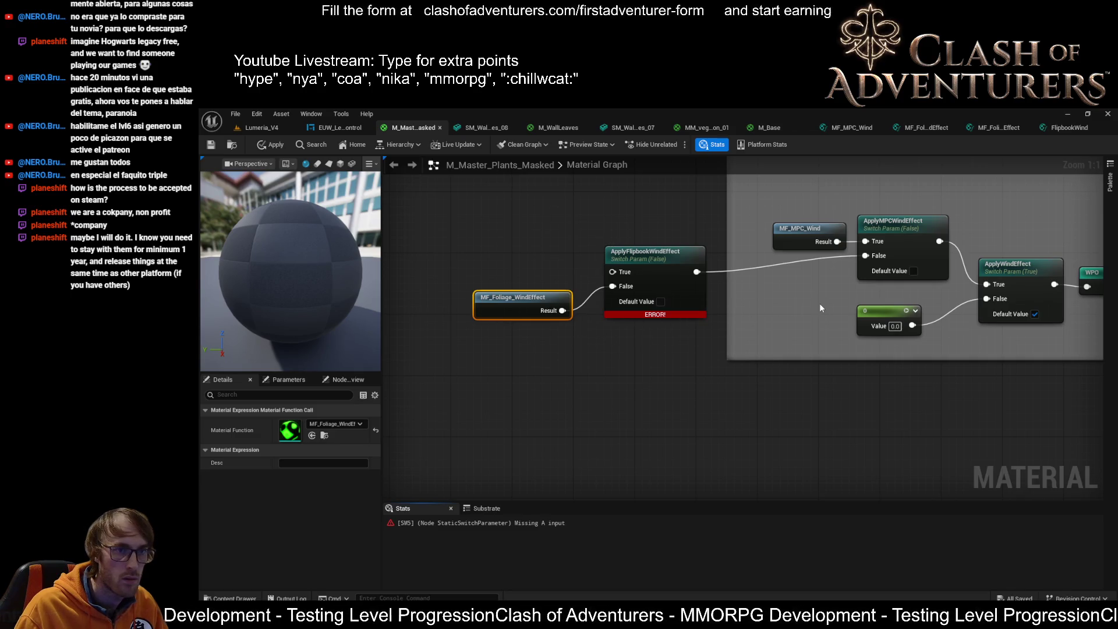
pyautogui.moveTo(630, 323); pyautogui.dragTo(733, 357)
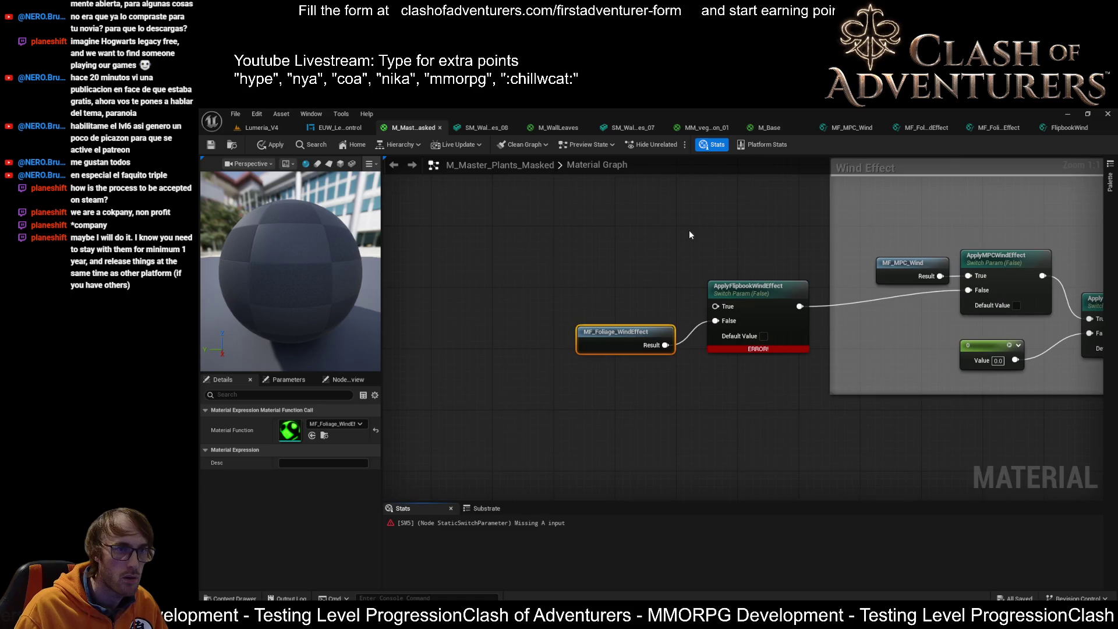
pyautogui.click(997, 128)
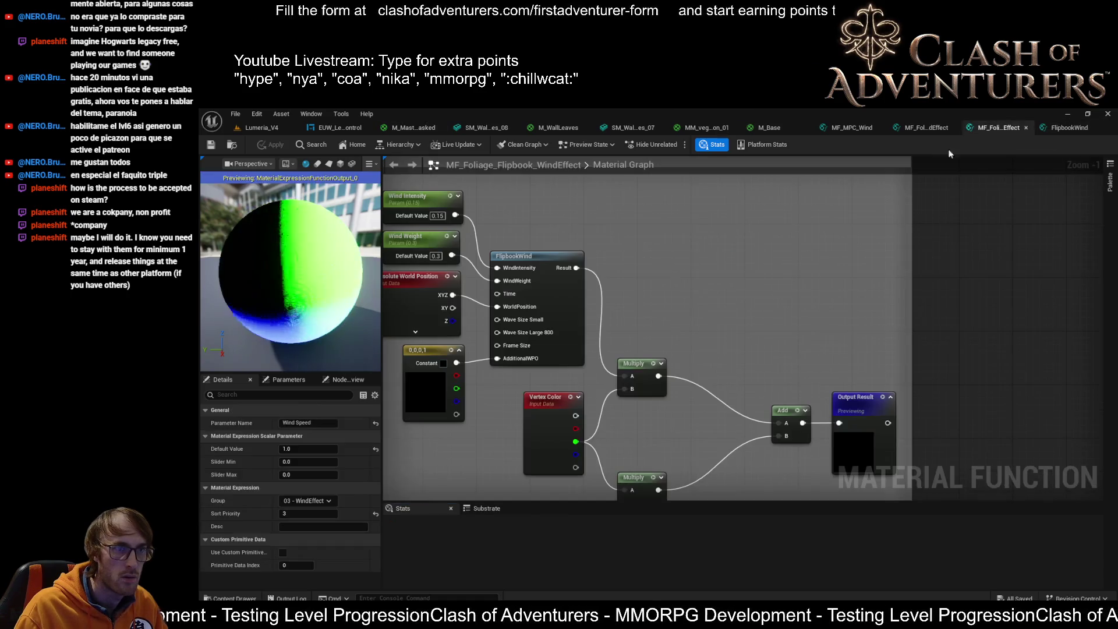
pyautogui.scroll(-4, 521, 362)
pyautogui.click(845, 310)
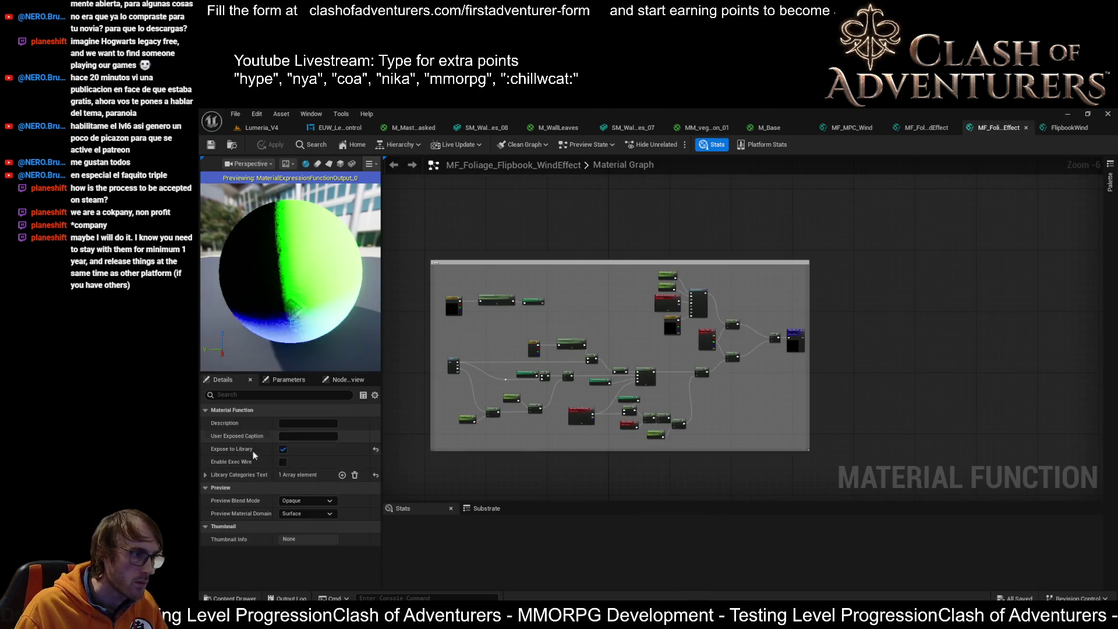
pyautogui.click(204, 475)
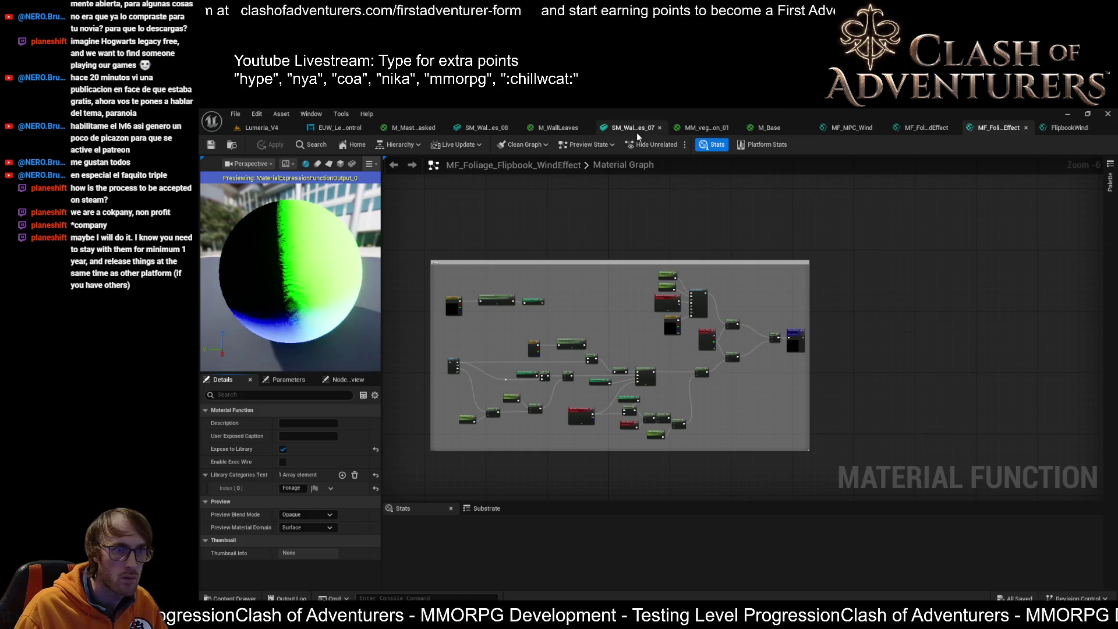
pyautogui.click(414, 128)
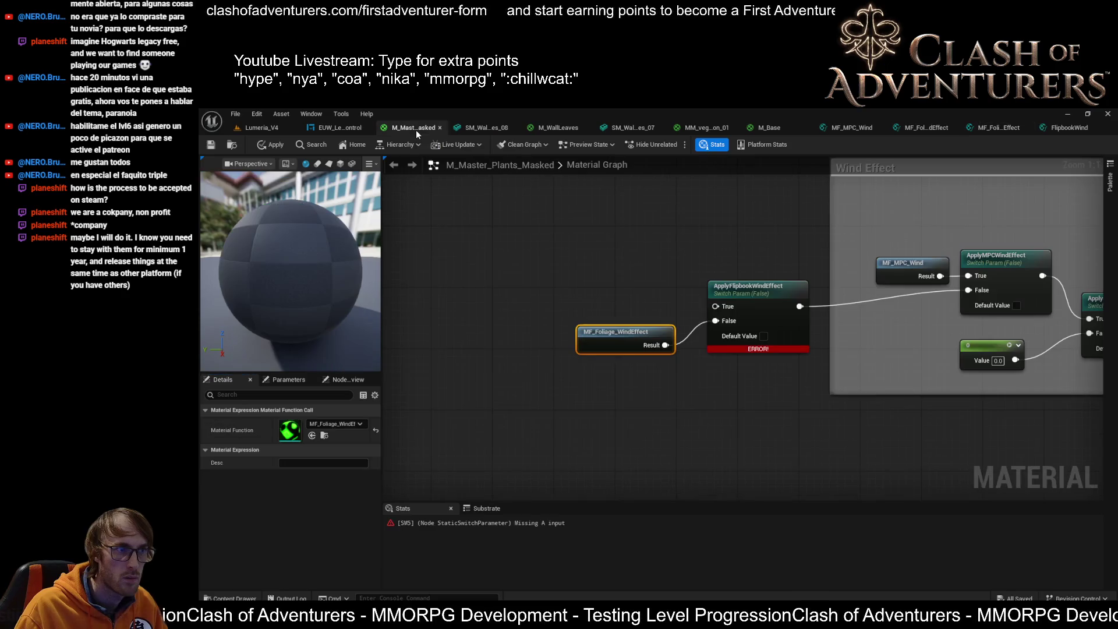
# Add an MF_Foliage_Flipbook_WindEffect node beside the switch feeding ApplyFlipbookWindEffect's True input.
pyautogui.rightClick(615, 289)
pyautogui.write('mf_')
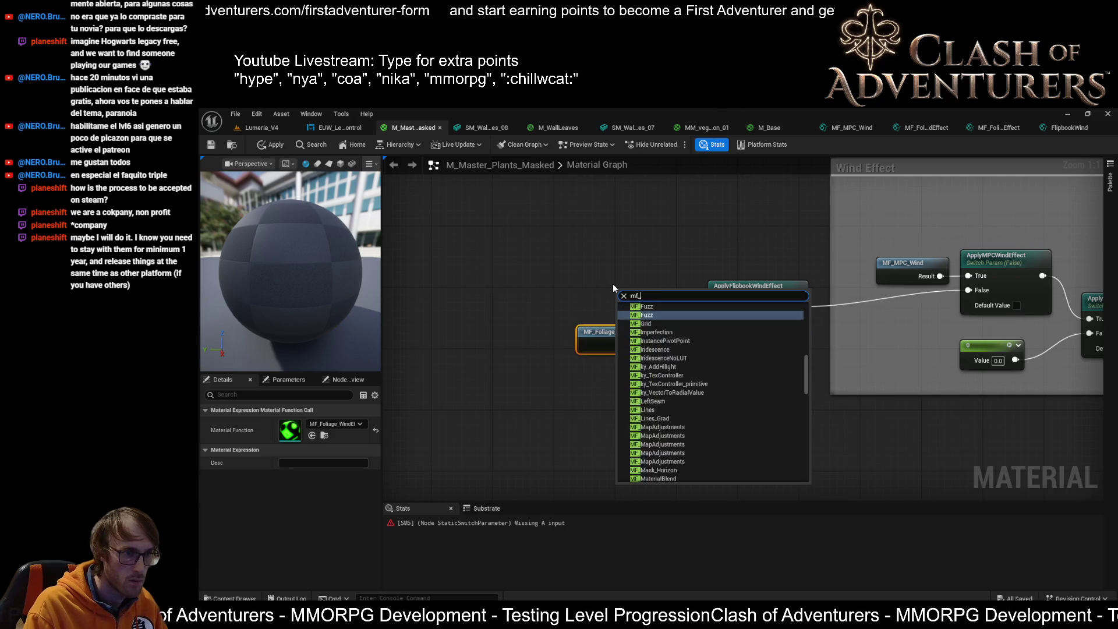
pyautogui.write('flipbook')
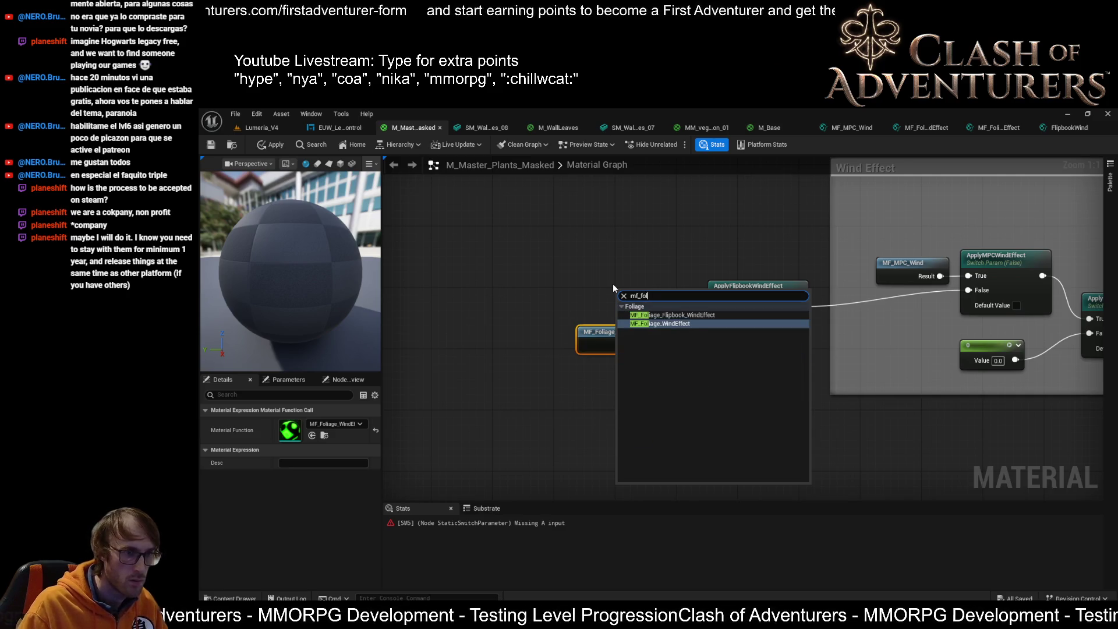
pyautogui.press('Return')
pyautogui.moveTo(653, 307)
pyautogui.mouseDown()
pyautogui.moveTo(584, 304)
pyautogui.moveTo(715, 306)
pyautogui.mouseUp()
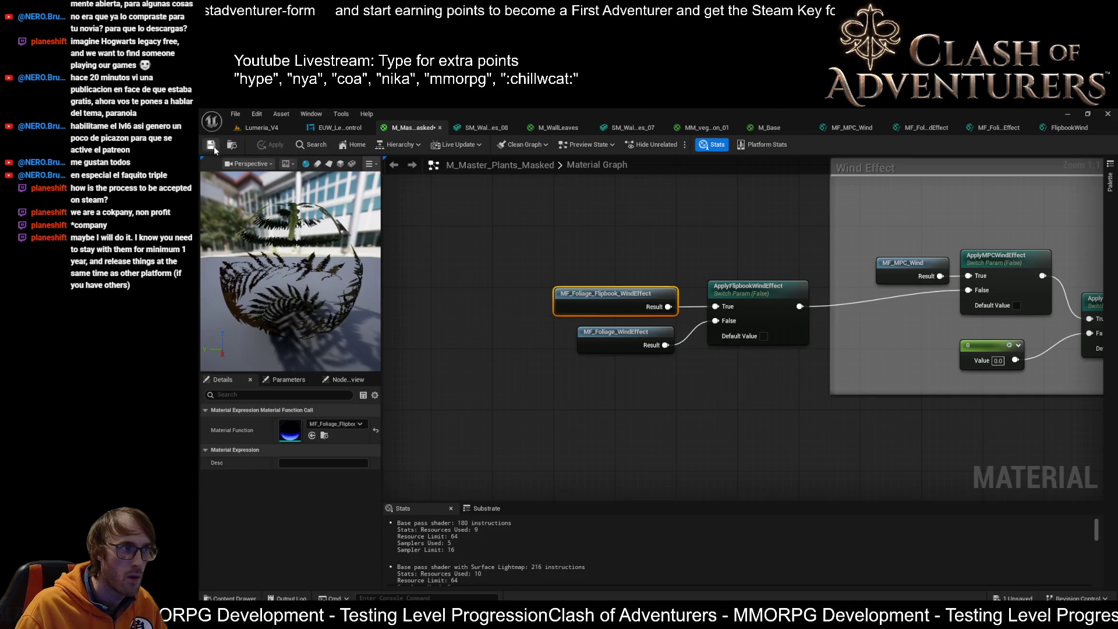
# Widen the Wind Effect comment around the flipbook nodes and tidy the layout, aligning the WPO reroute.
pyautogui.moveTo(827, 225)
pyautogui.mouseDown()
pyautogui.moveTo(513, 225)
pyautogui.moveTo(530, 224)
pyautogui.mouseUp()
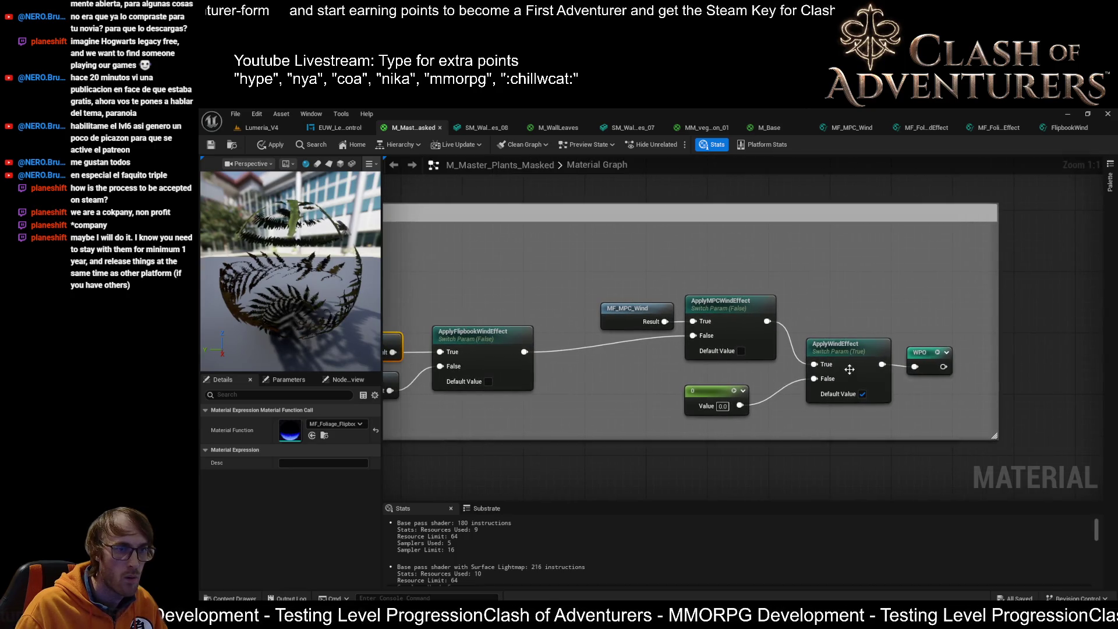
pyautogui.press('Home')
pyautogui.moveTo(675, 407); pyautogui.dragTo(422, 311)
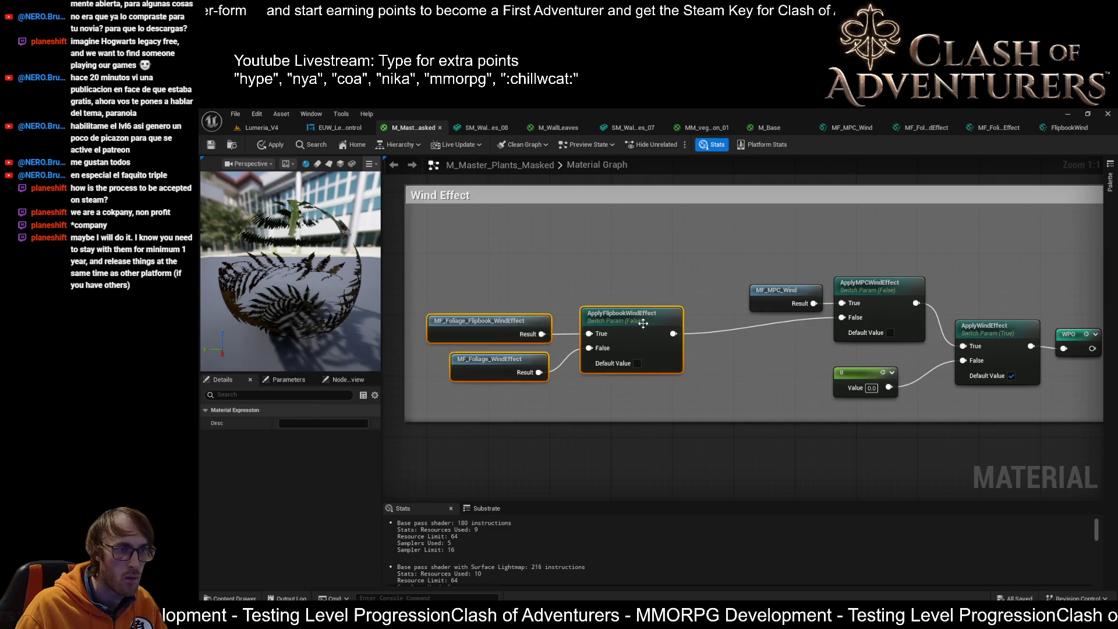
pyautogui.moveTo(653, 325)
pyautogui.mouseDown()
pyautogui.moveTo(745, 356)
pyautogui.moveTo(779, 345)
pyautogui.mouseUp()
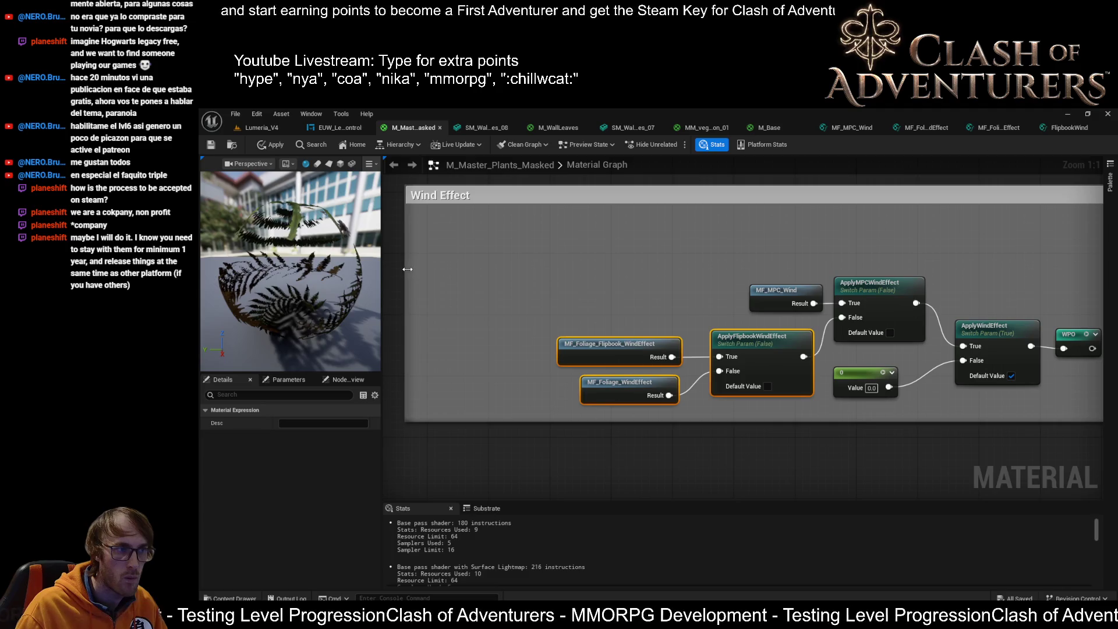
pyautogui.moveTo(410, 274)
pyautogui.mouseDown()
pyautogui.moveTo(564, 275)
pyautogui.moveTo(404, 283)
pyautogui.mouseUp()
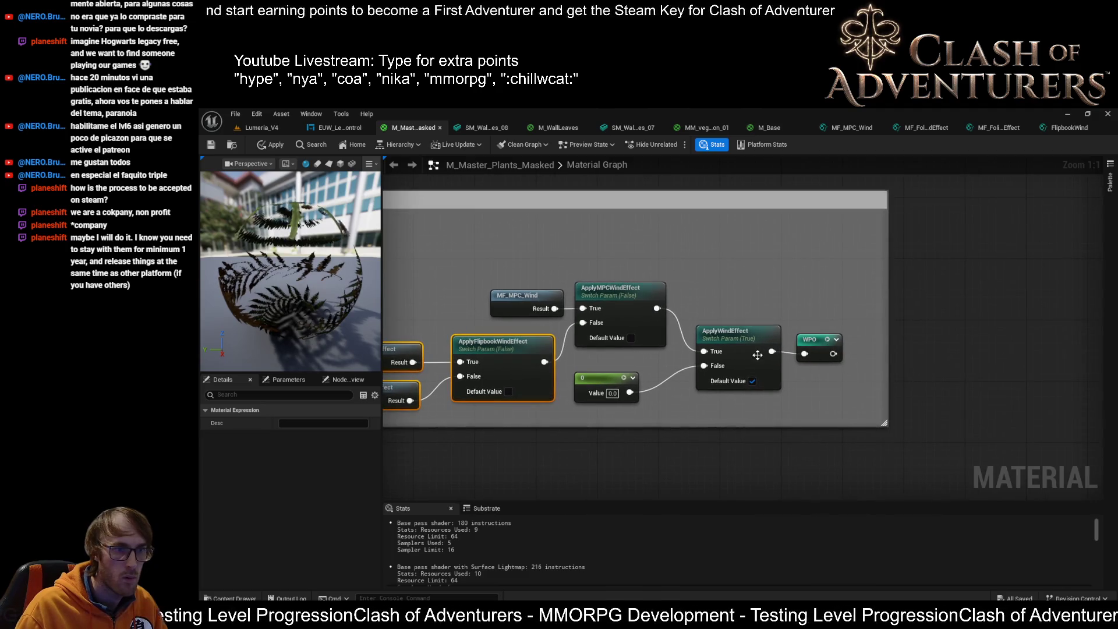
pyautogui.click(832, 351)
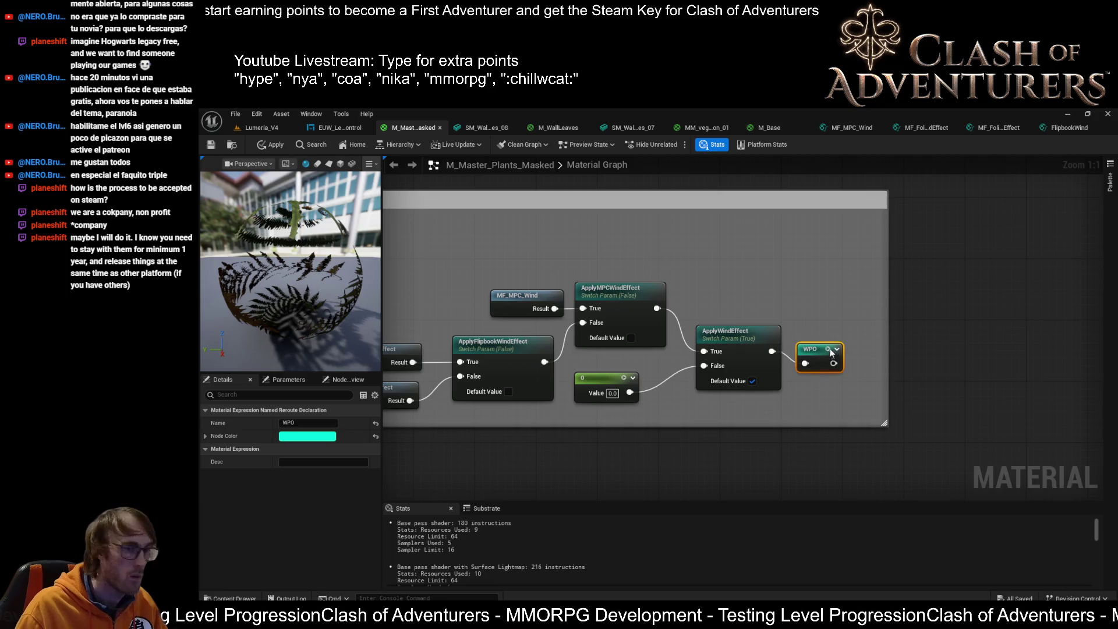
pyautogui.moveTo(832, 351); pyautogui.dragTo(830, 344)
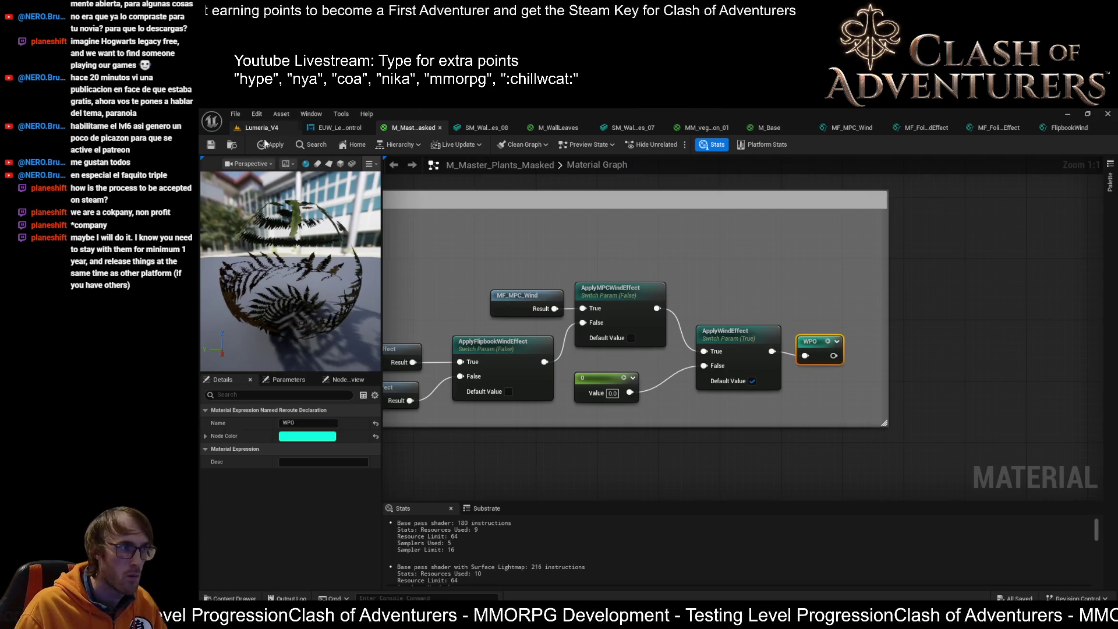
# Apply the material changes and open the SM_Wal..es_08 wall ivy mesh in its editor.
pyautogui.click(213, 144)
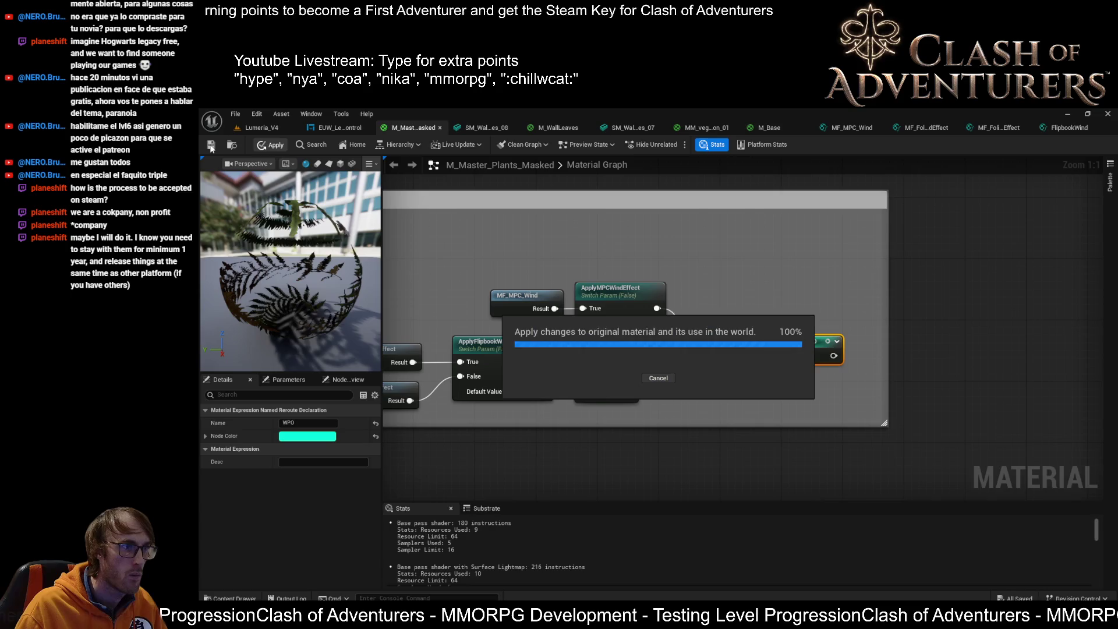
pyautogui.click(268, 126)
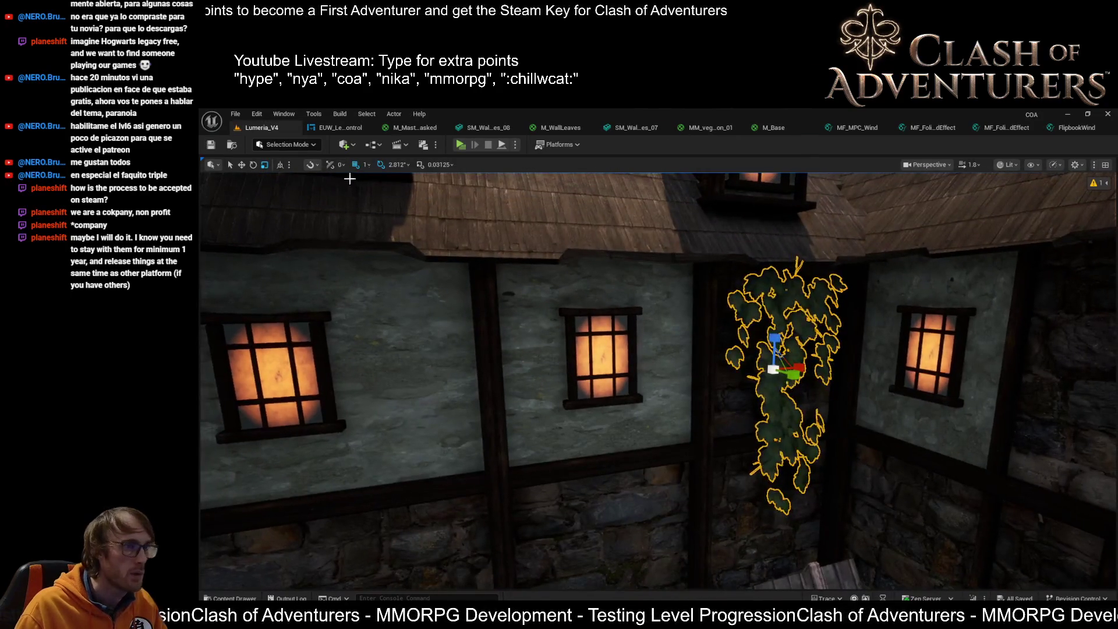
pyautogui.click(502, 128)
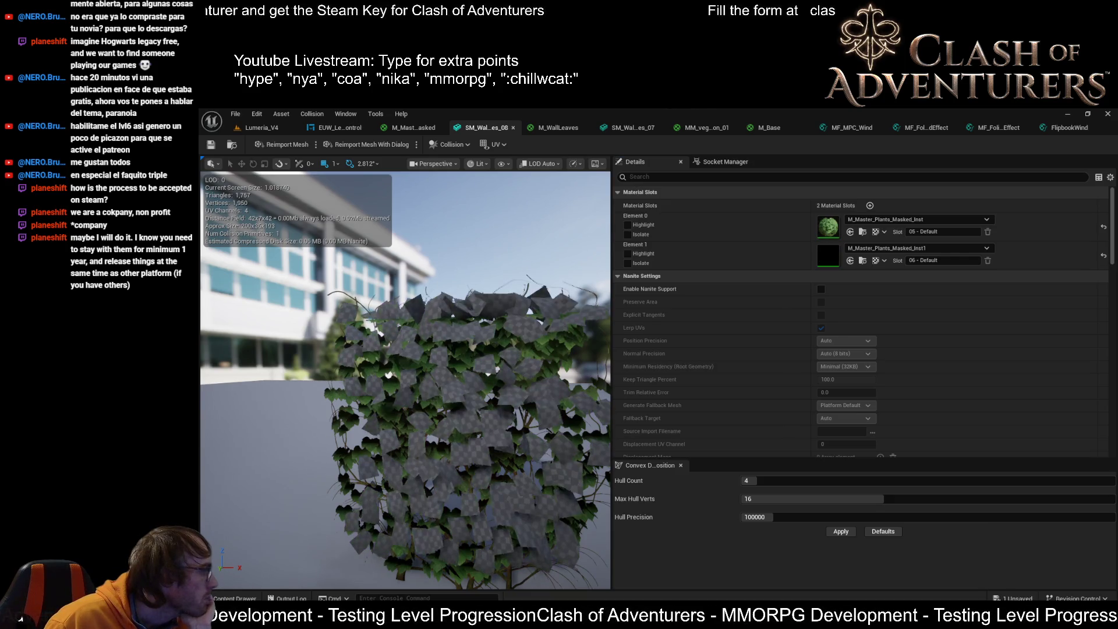
# Orbit the preview around the wall ivy to check its leaves while shaders compile.
pyautogui.moveTo(508, 362)
pyautogui.mouseDown()
pyautogui.moveTo(489, 349)
pyautogui.moveTo(542, 294)
pyautogui.moveTo(559, 308)
pyautogui.mouseUp()
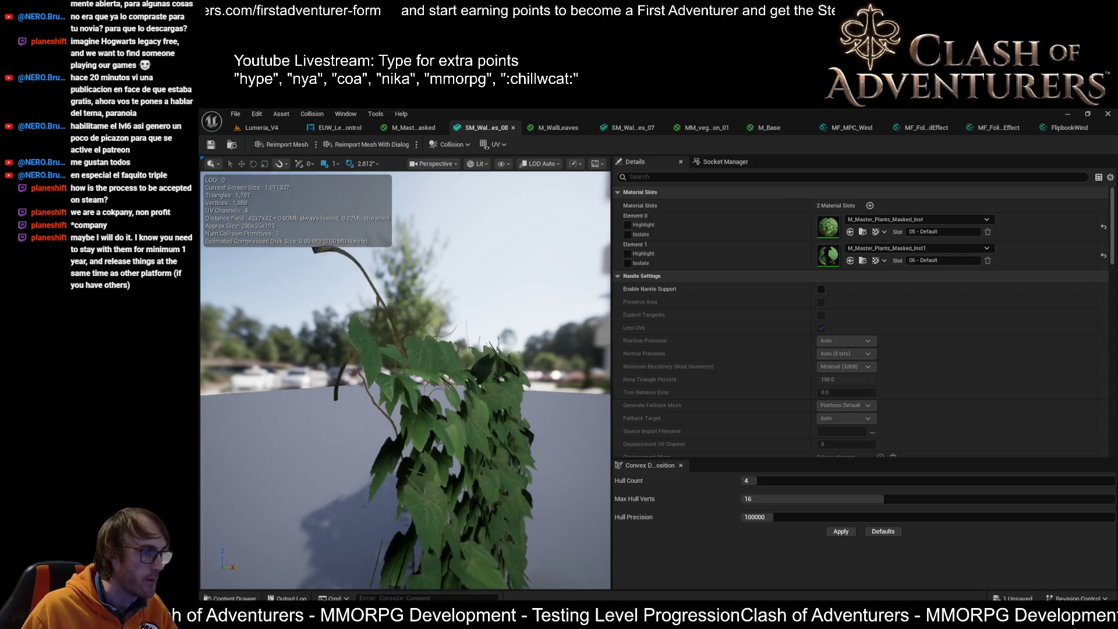
# Inspect the ivy foliage up close and save the mesh with its MI_WallLeaves_08 material instances.
pyautogui.moveTo(419, 373)
pyautogui.mouseDown()
pyautogui.moveTo(442, 366)
pyautogui.moveTo(419, 372)
pyautogui.moveTo(440, 387)
pyautogui.mouseUp()
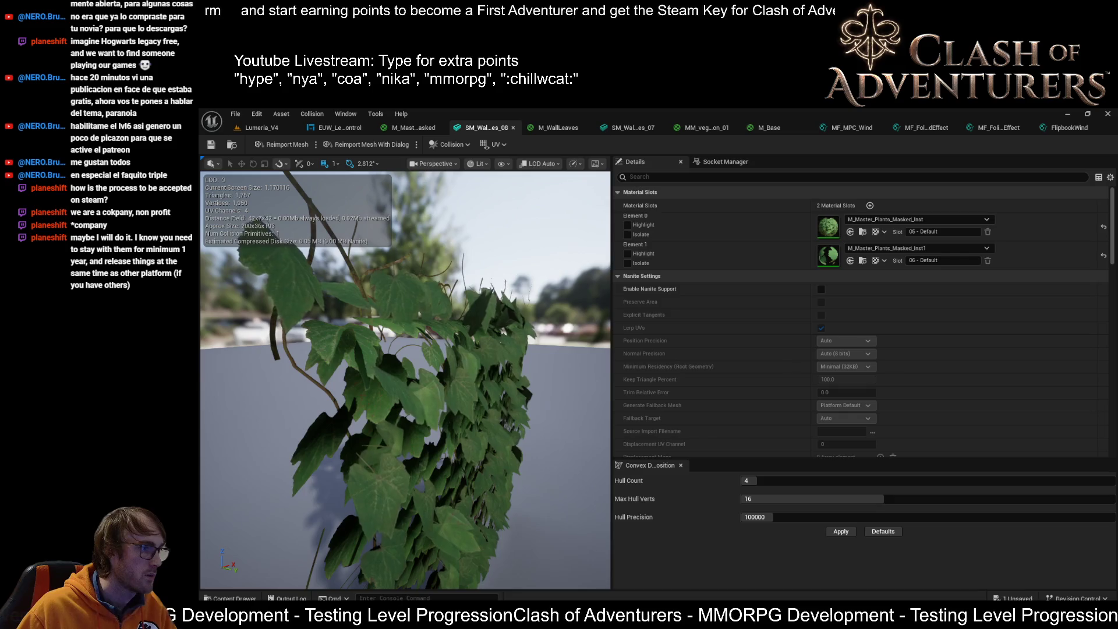
pyautogui.moveTo(334, 462); pyautogui.dragTo(385, 460)
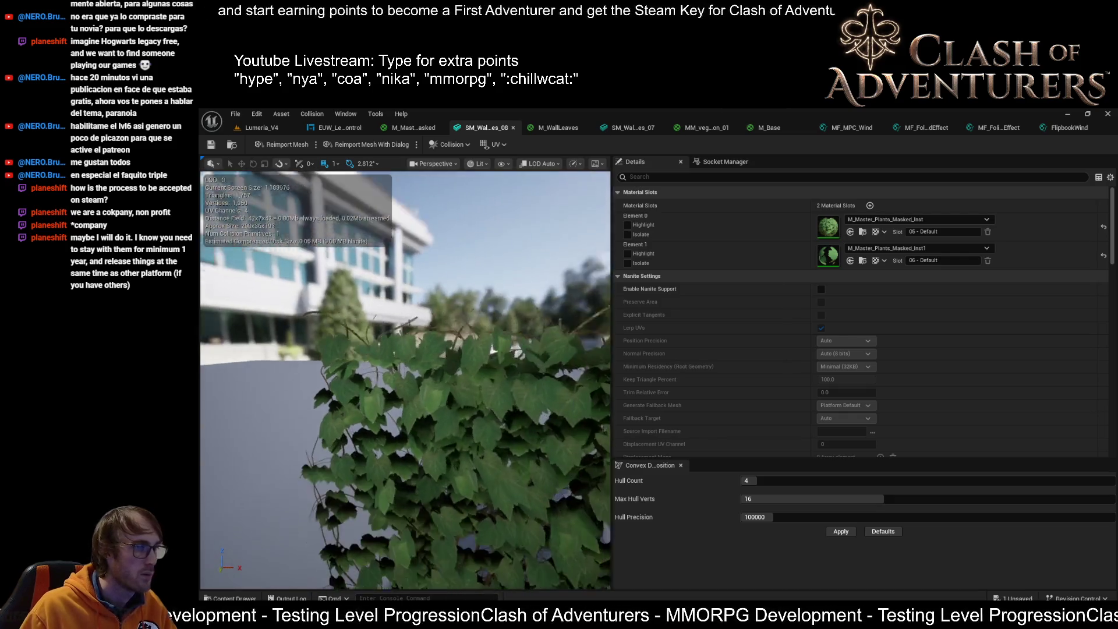
pyautogui.scroll(3, 363, 430)
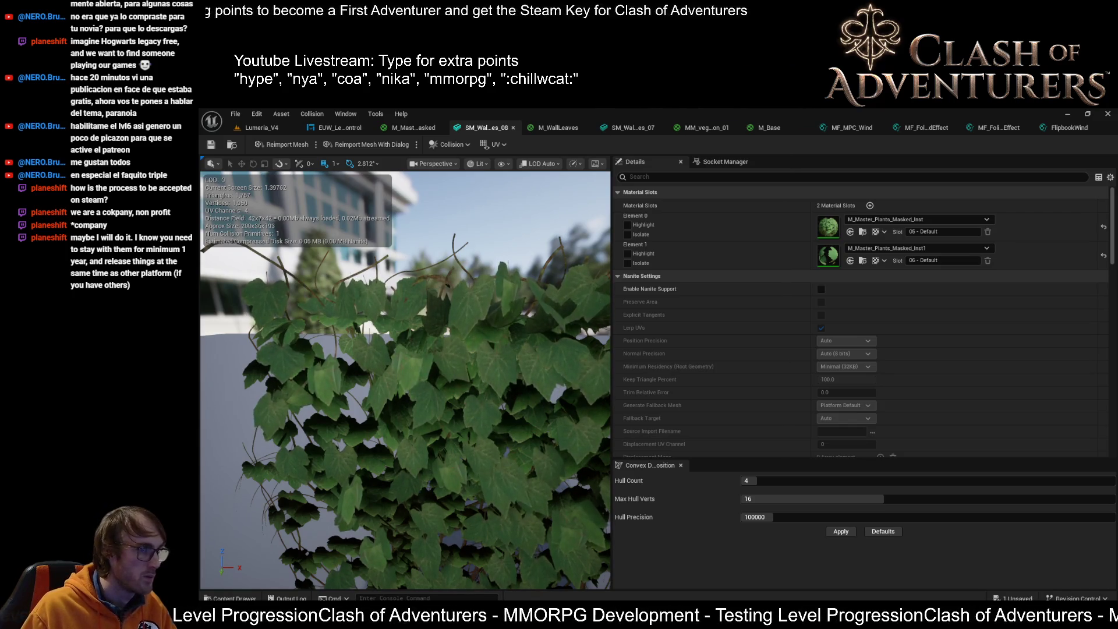
pyautogui.hotkey('ctrl', 's')
pyautogui.moveTo(432, 377)
pyautogui.mouseDown()
pyautogui.moveTo(407, 367)
pyautogui.moveTo(394, 331)
pyautogui.mouseUp()
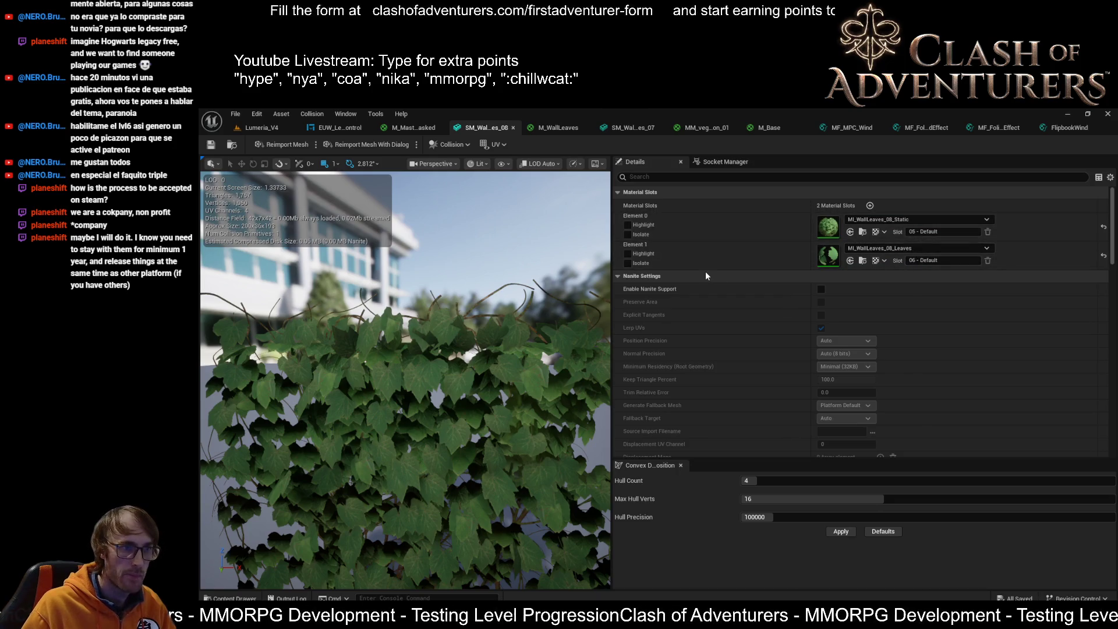
# Switch to the SM_WallLeaves_07 mesh, which uses MI_ivy_leaves01 and MI_ivy_02.
pyautogui.click(625, 129)
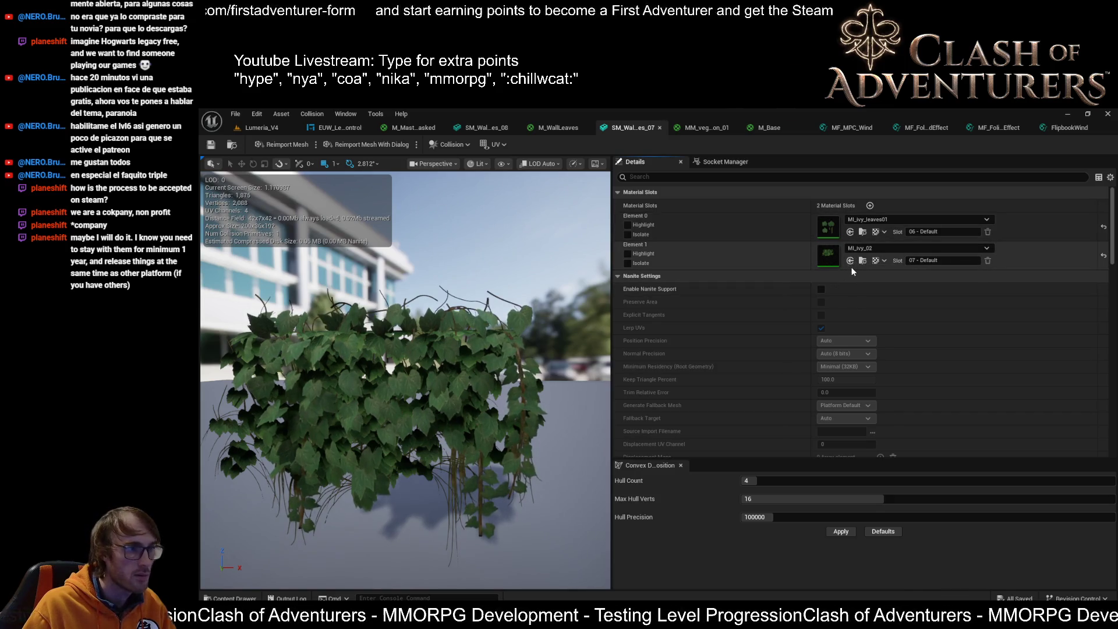
# Set Element 0 to MI_WallLeaves_08_Leaves, then open the MI_ivy_02 instance from its slot thumbnail.
pyautogui.click(850, 232)
pyautogui.scroll(-5, 405, 378)
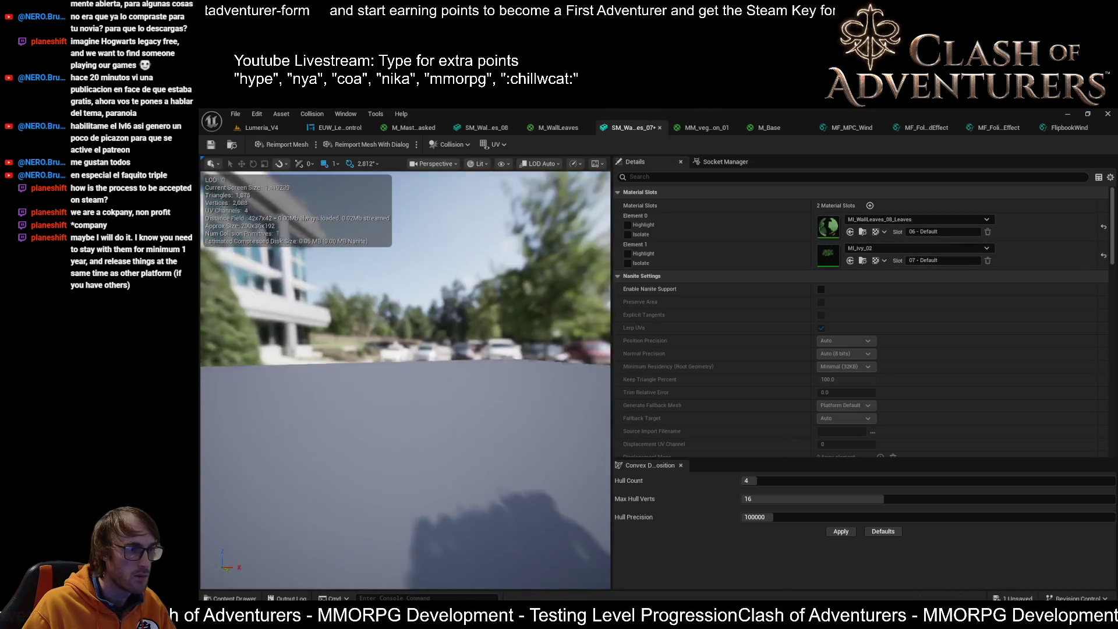
pyautogui.scroll(10, 405, 378)
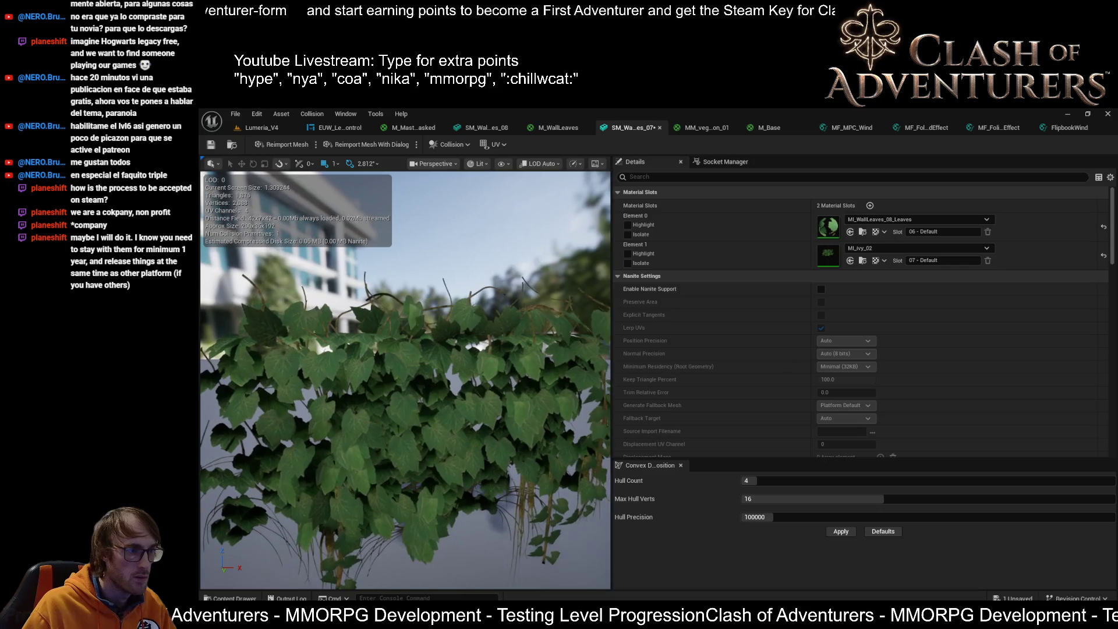
pyautogui.moveTo(405, 379); pyautogui.dragTo(384, 372)
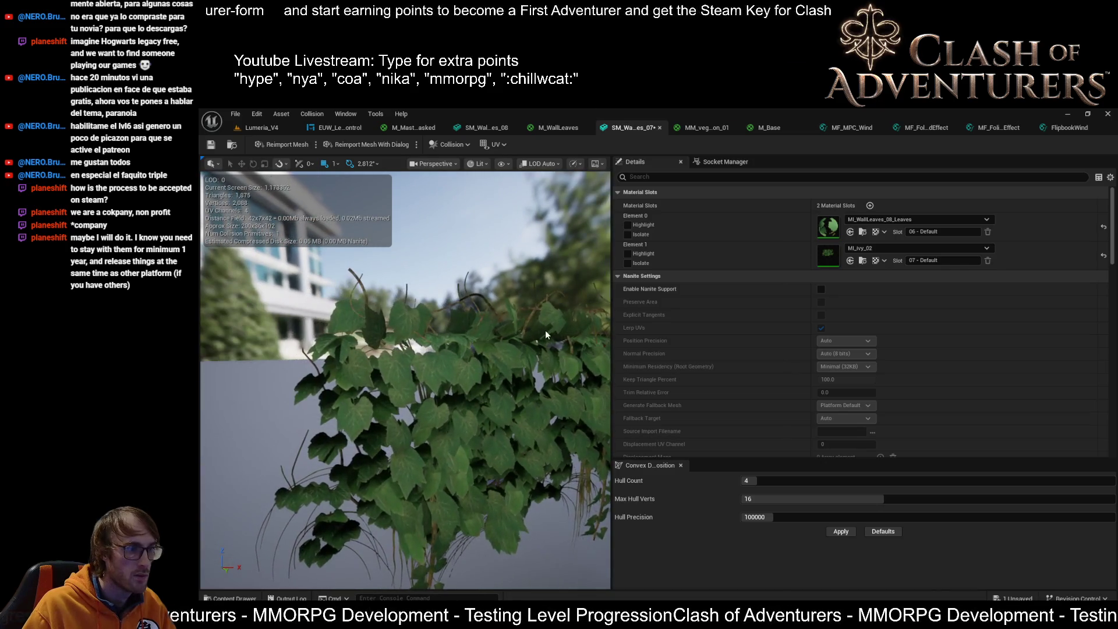
pyautogui.hotkey('ctrl', 'z')
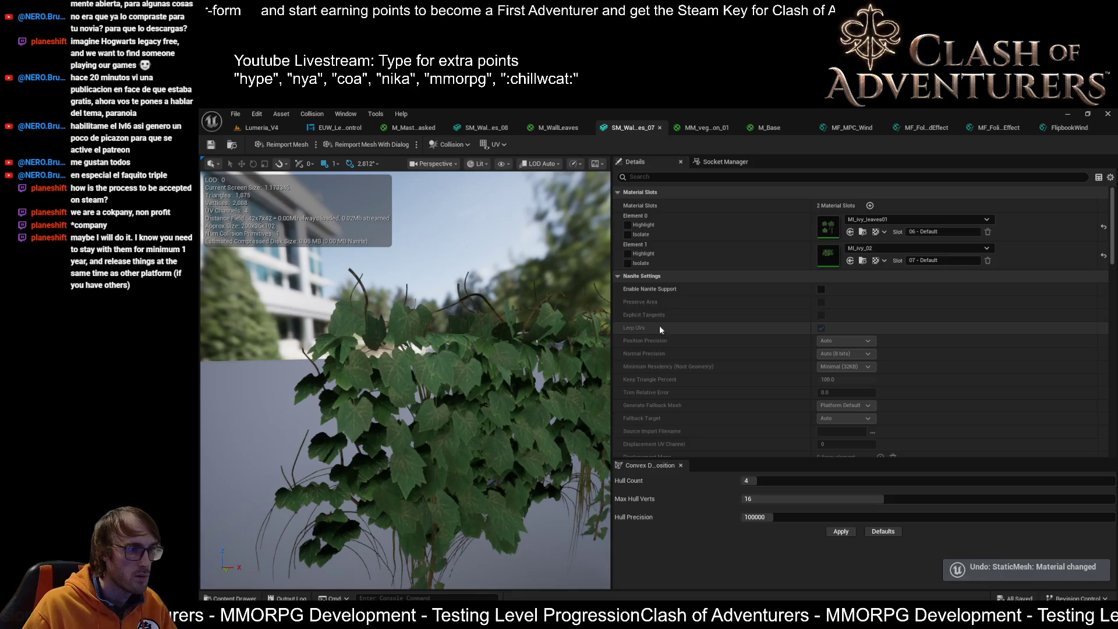
pyautogui.click(850, 232)
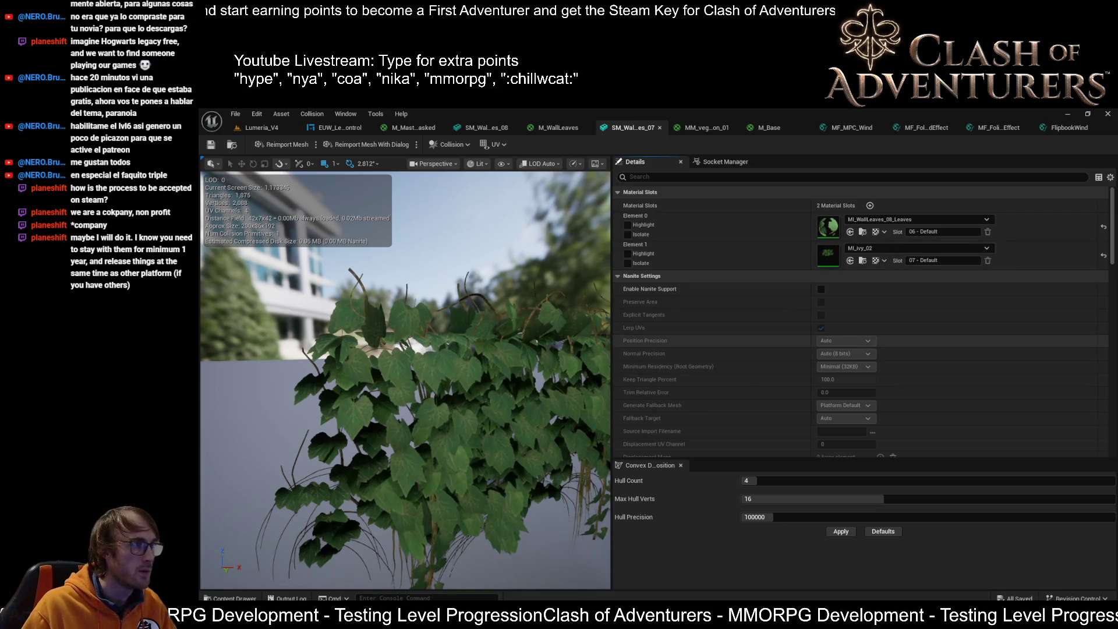
pyautogui.doubleClick(828, 255)
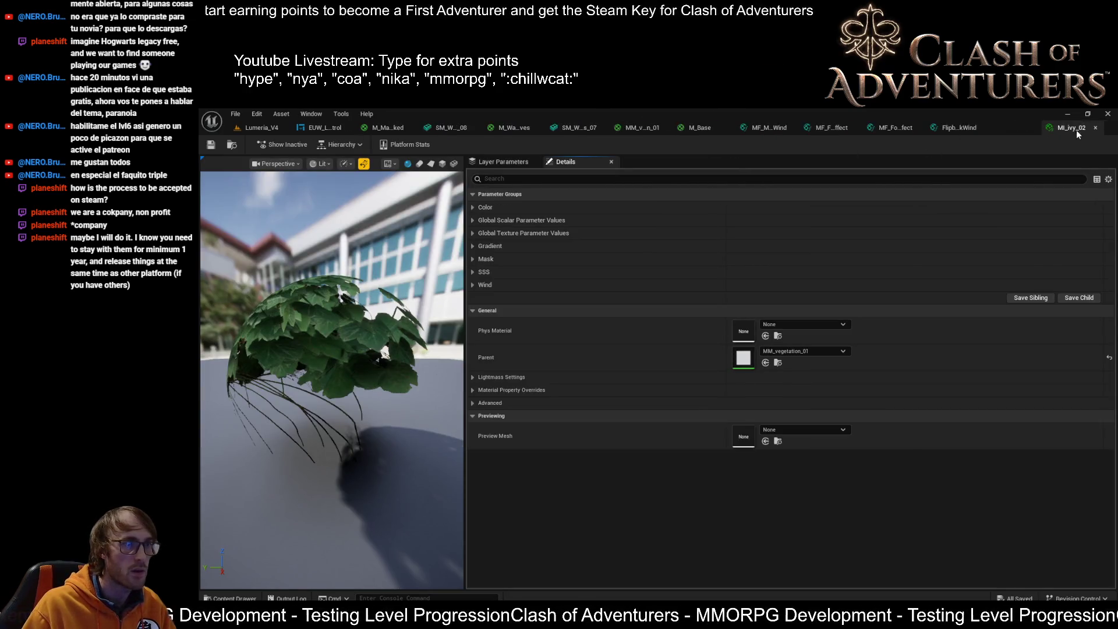
# Close MI_ivy_02 to return to the FlipbookWind material function graph.
pyautogui.click(1099, 128)
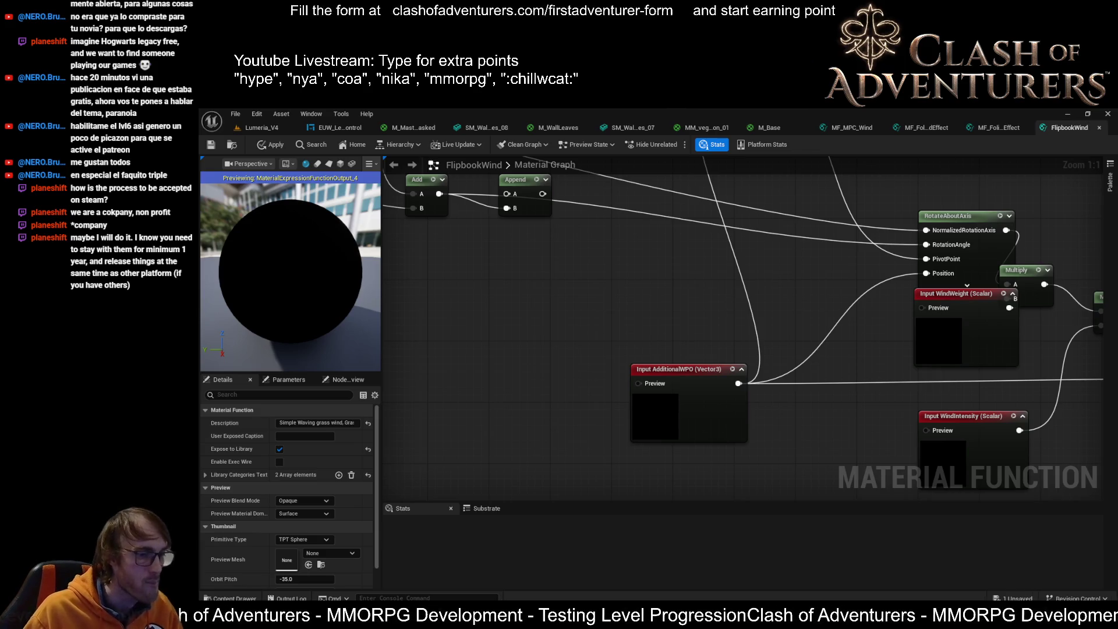
# Save all pending assets and switch back to the Lumeria_V4 level.
pyautogui.hotkey('ctrl', 's')
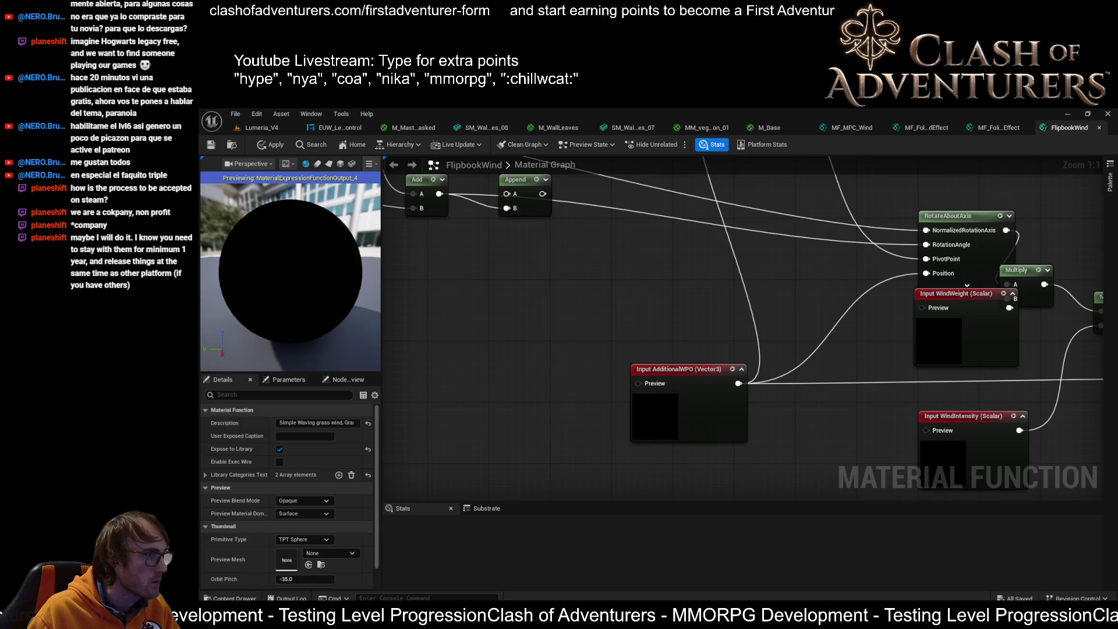
pyautogui.hotkey('ctrl', 'Tab')
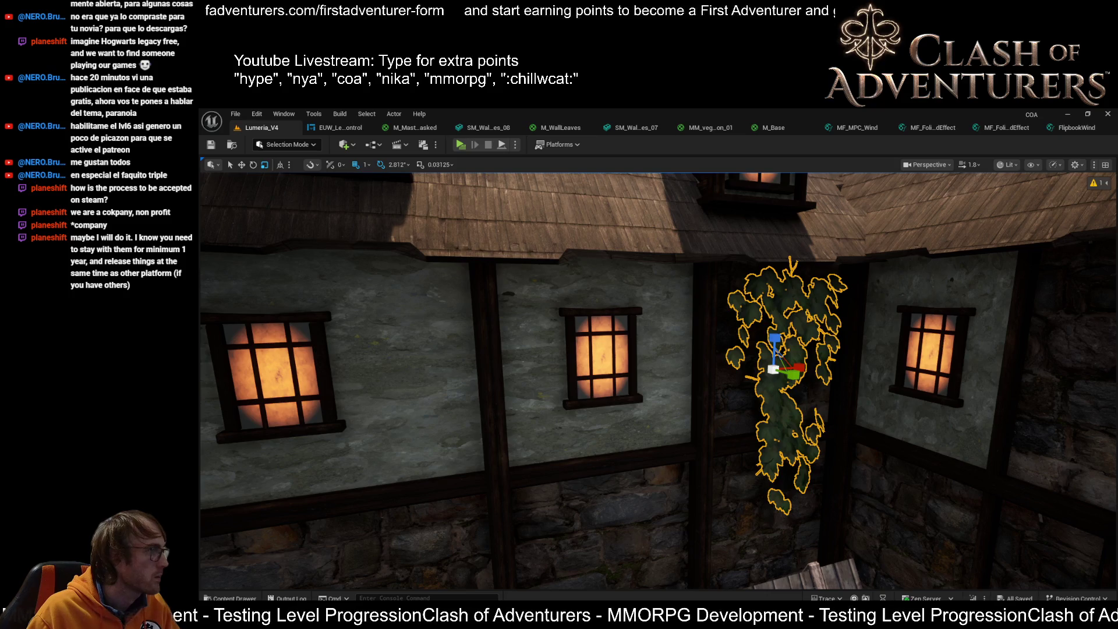
# Move the floating EUW Asset Control widget over the level viewport.
pyautogui.moveTo(719, 306)
pyautogui.mouseDown()
pyautogui.moveTo(651, 260)
pyautogui.moveTo(652, 241)
pyautogui.mouseUp()
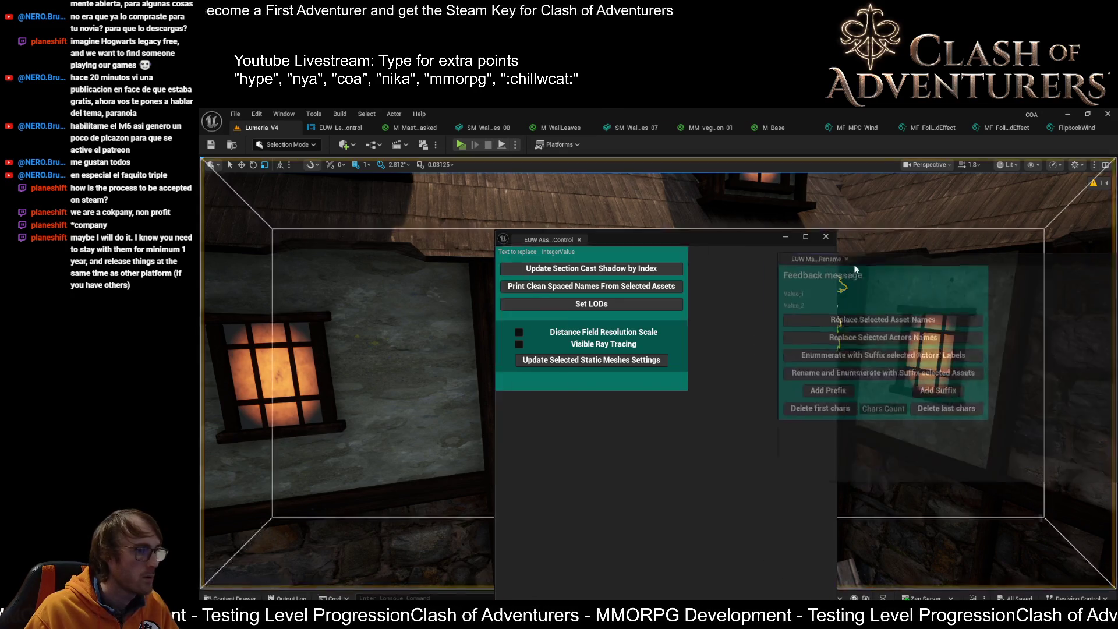
# Dock the Rename widget, then rename ivy_01 to WallLeaves_08 and ivy_02 to WallLeaves_09 in selected assets.
pyautogui.moveTo(816, 242); pyautogui.dragTo(588, 243)
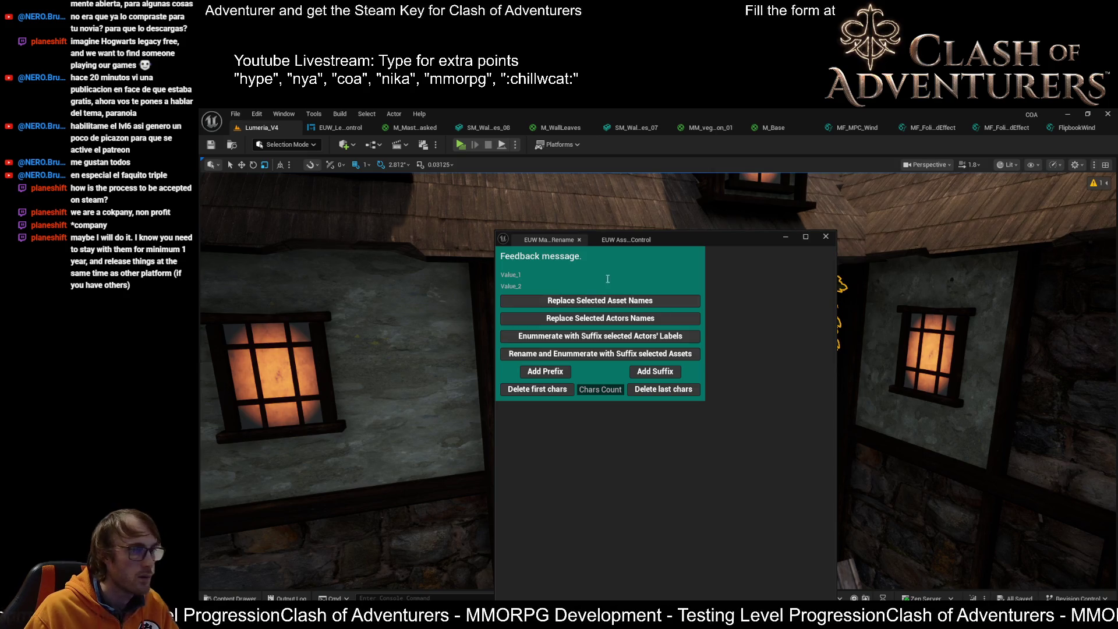
pyautogui.click(512, 275)
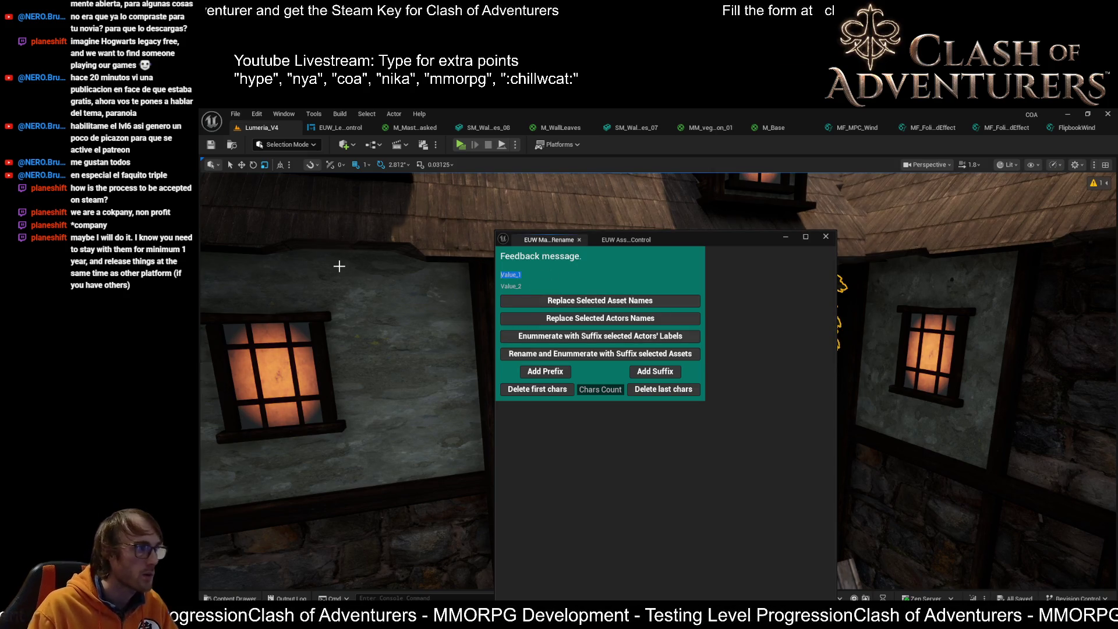
pyautogui.write('lvl_')
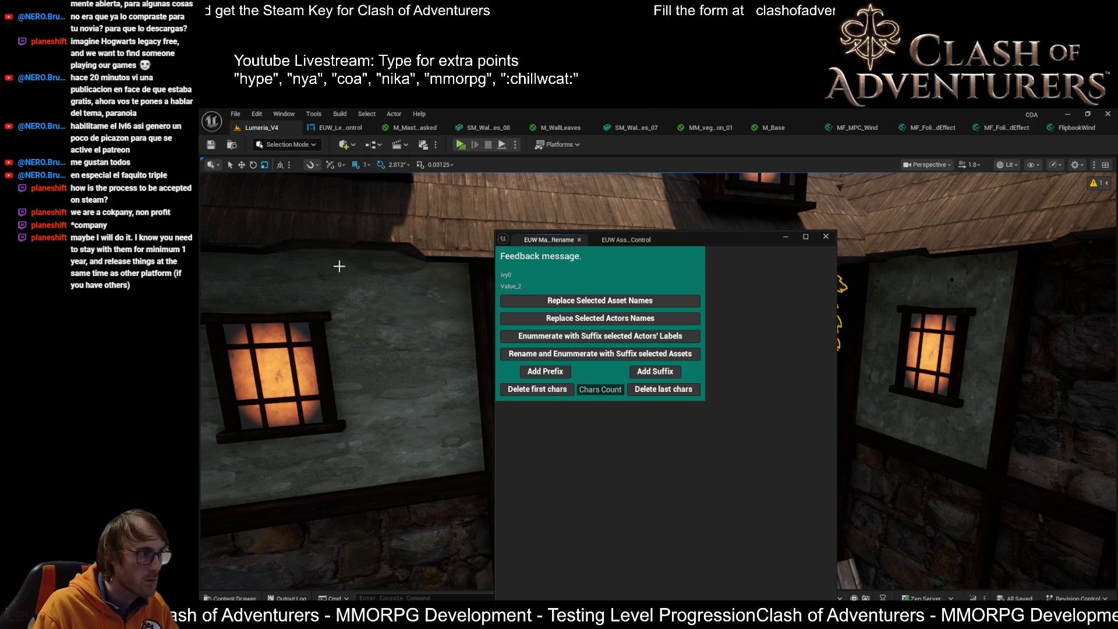
pyautogui.press('BackSpace')
pyautogui.write('_01')
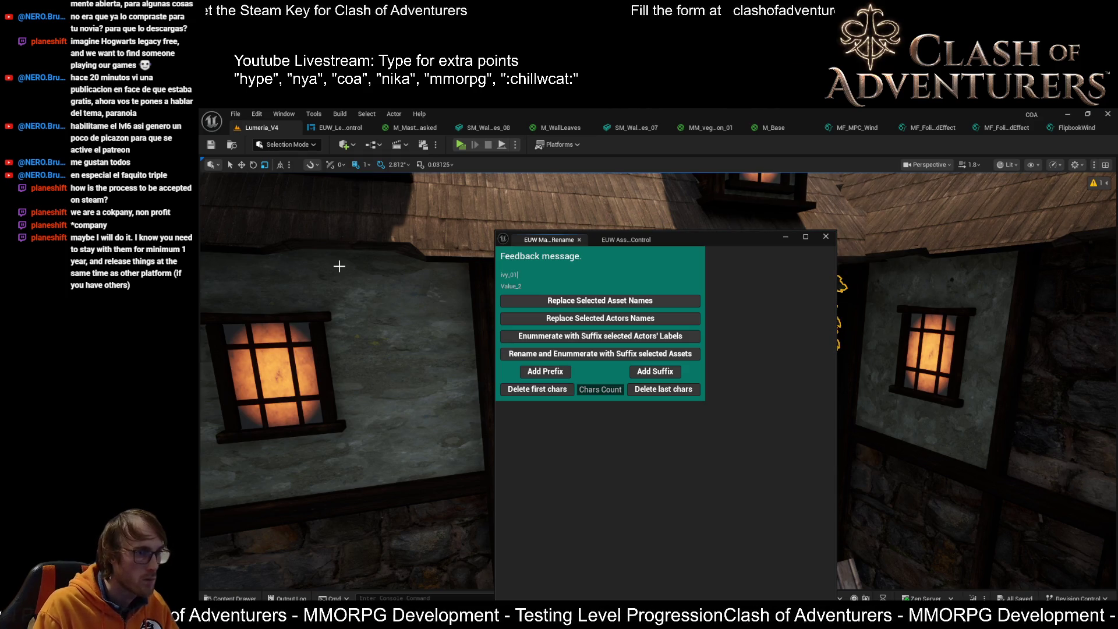
pyautogui.press('Tab')
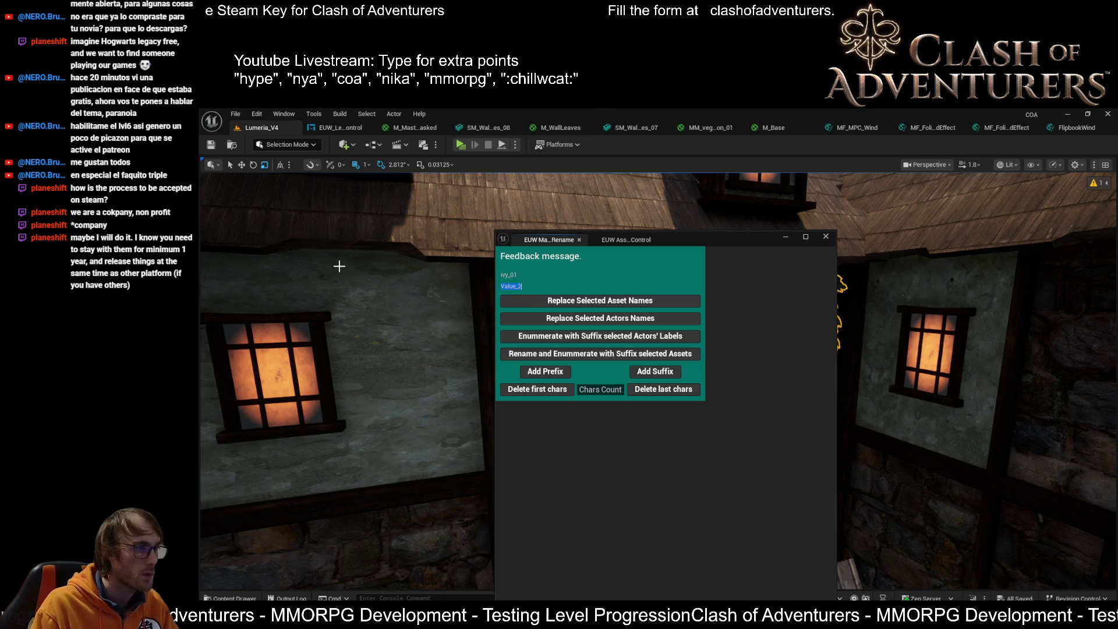
pyautogui.write('S')
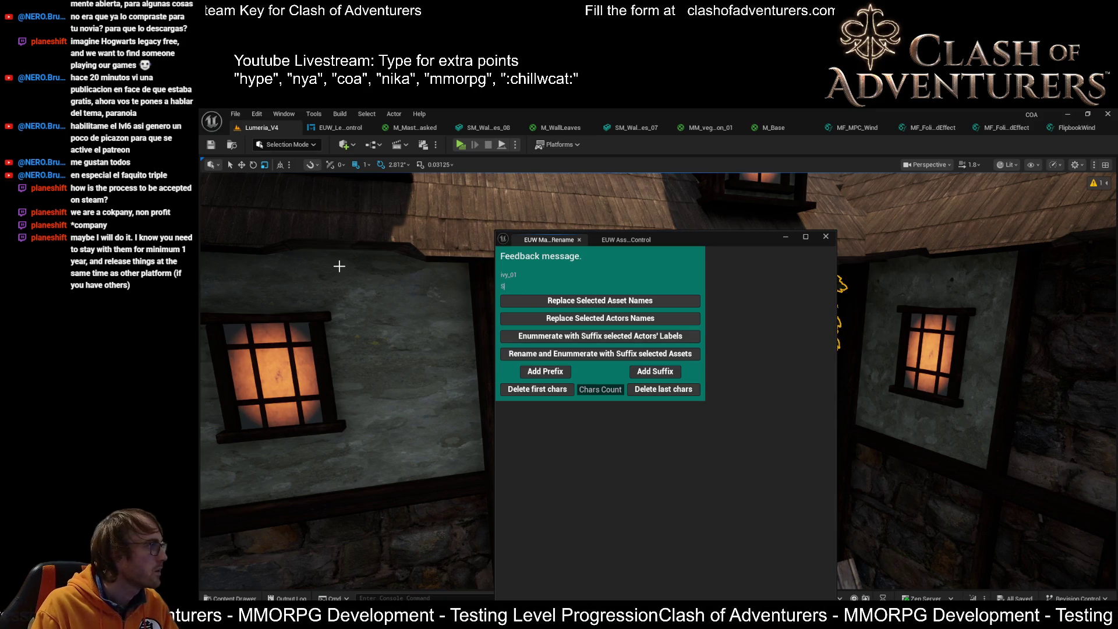
pyautogui.write('Wal')
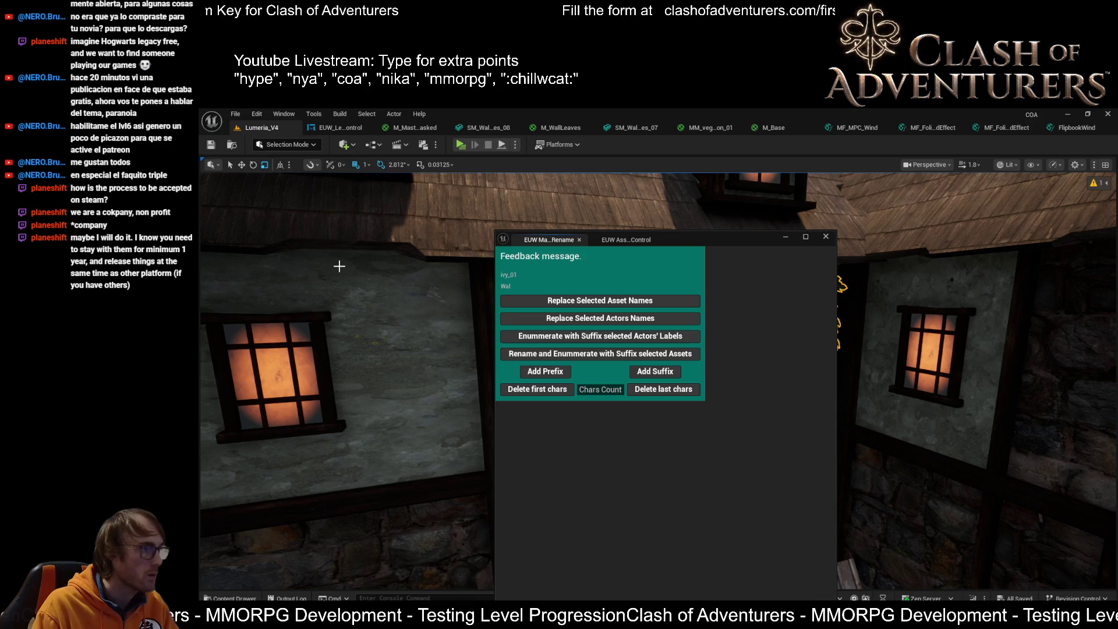
pyautogui.write('lsLeaves_08')
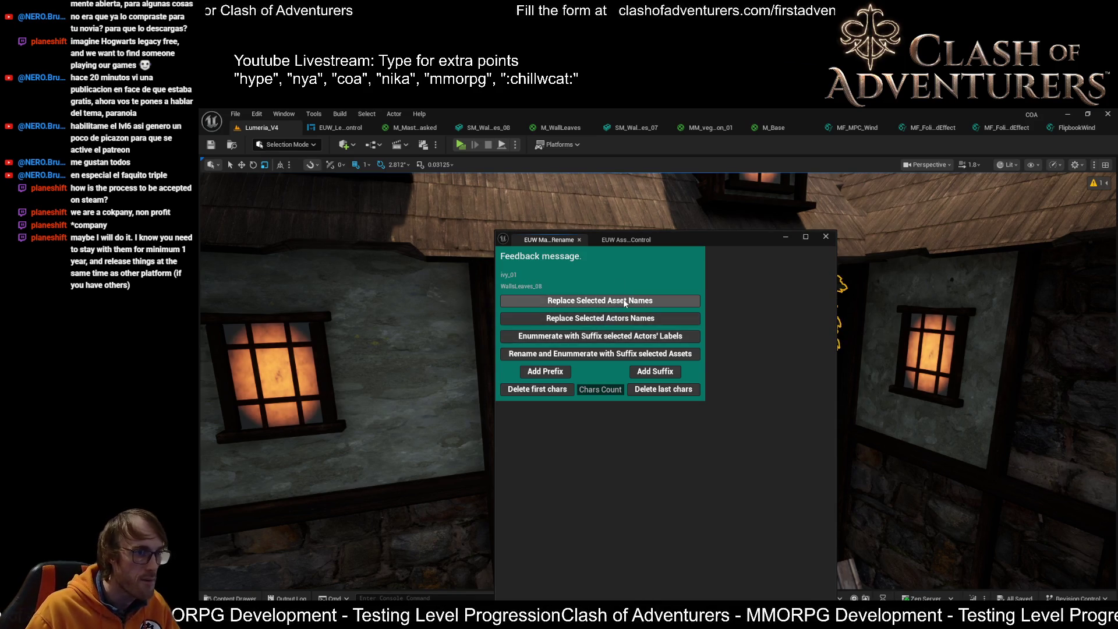
pyautogui.click(623, 299)
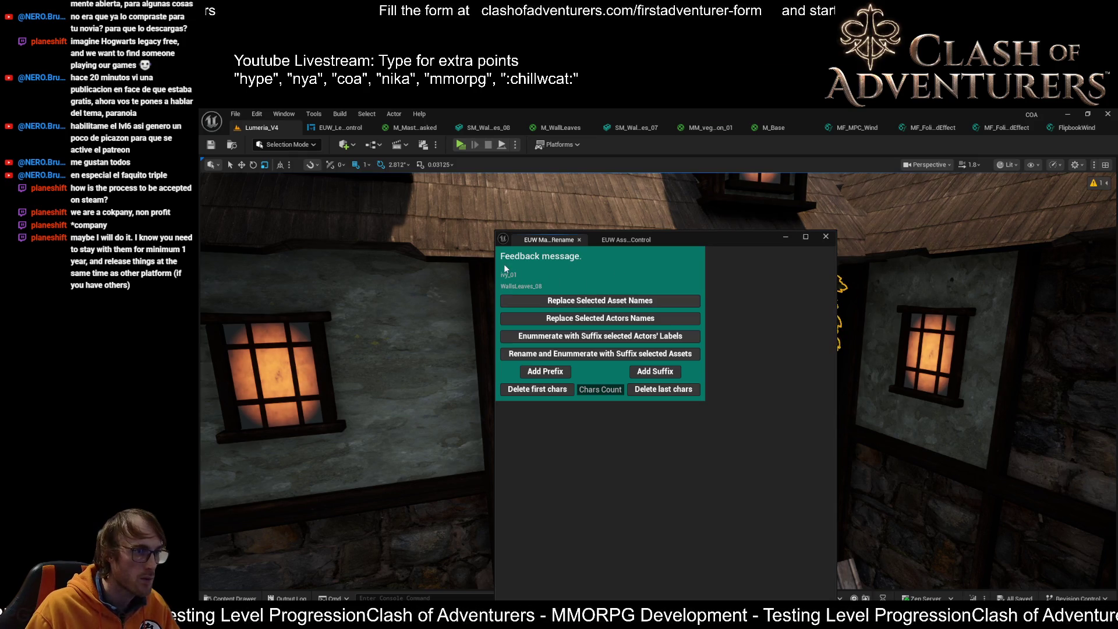
pyautogui.click(560, 300)
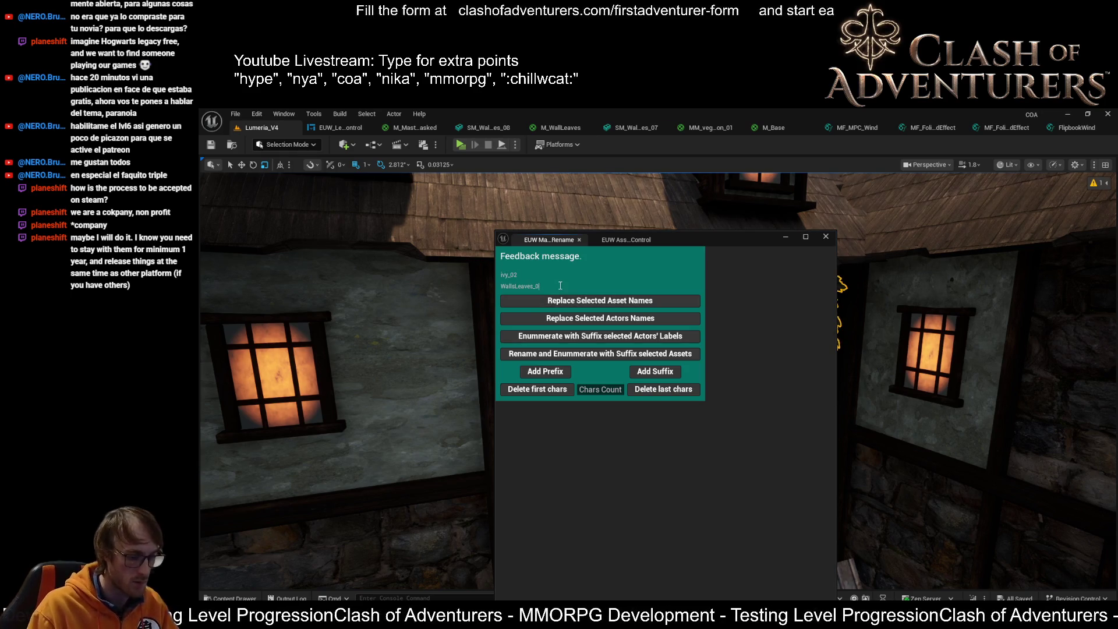
pyautogui.write('9')
pyautogui.click(624, 302)
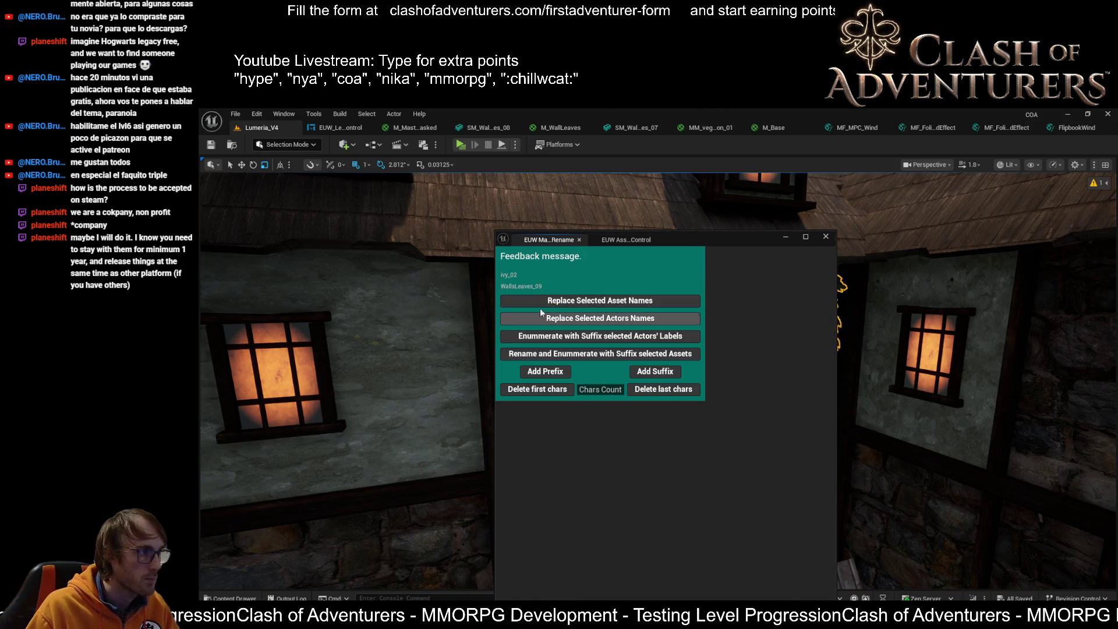
# Replace ivy_leaves with WallLeaves_08_Leaves in the selected asset names.
pyautogui.click(528, 276)
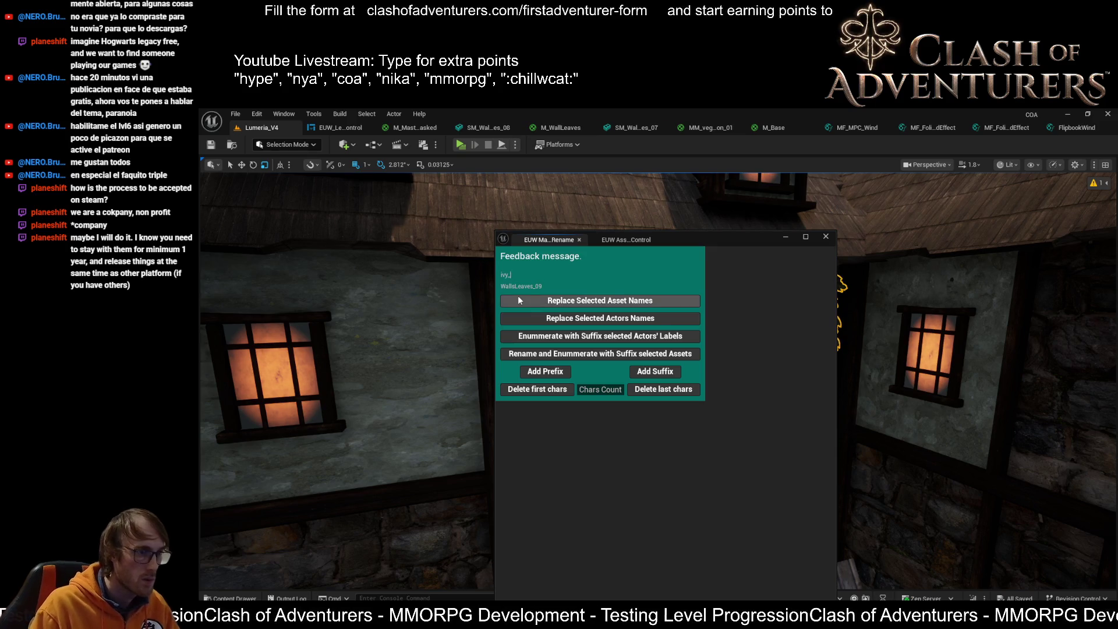
pyautogui.write('leaves')
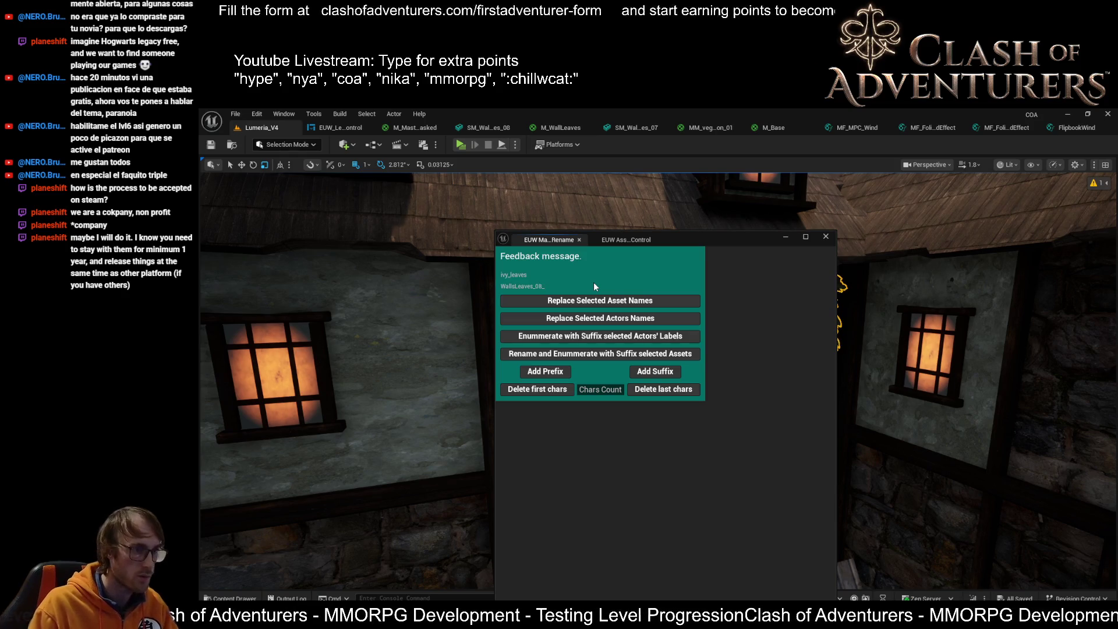
pyautogui.write('_08_Leaves')
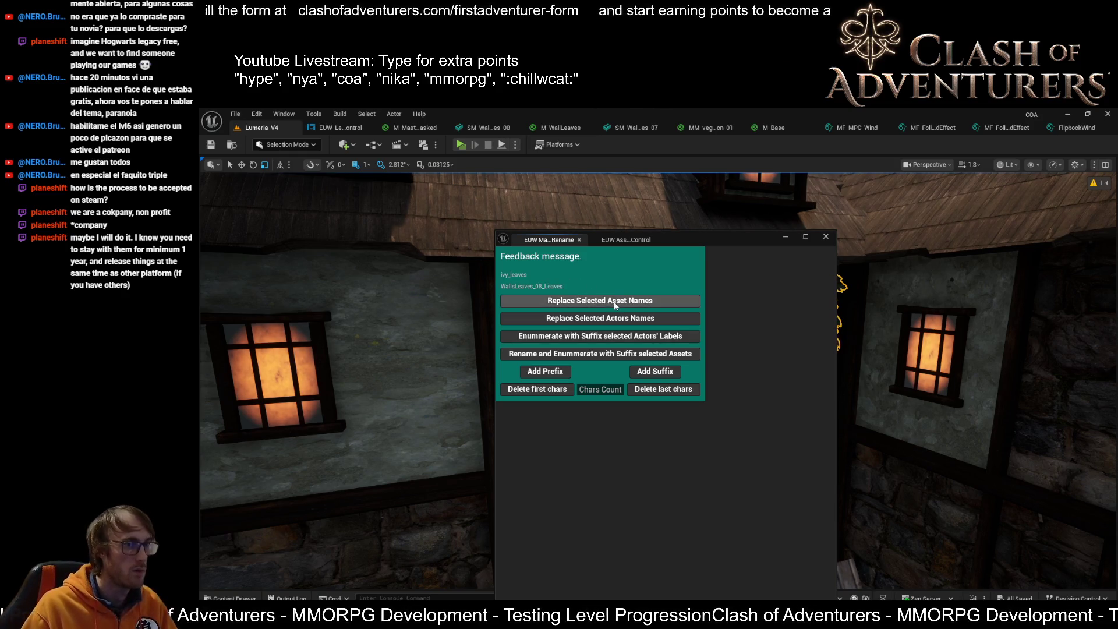
pyautogui.click(616, 300)
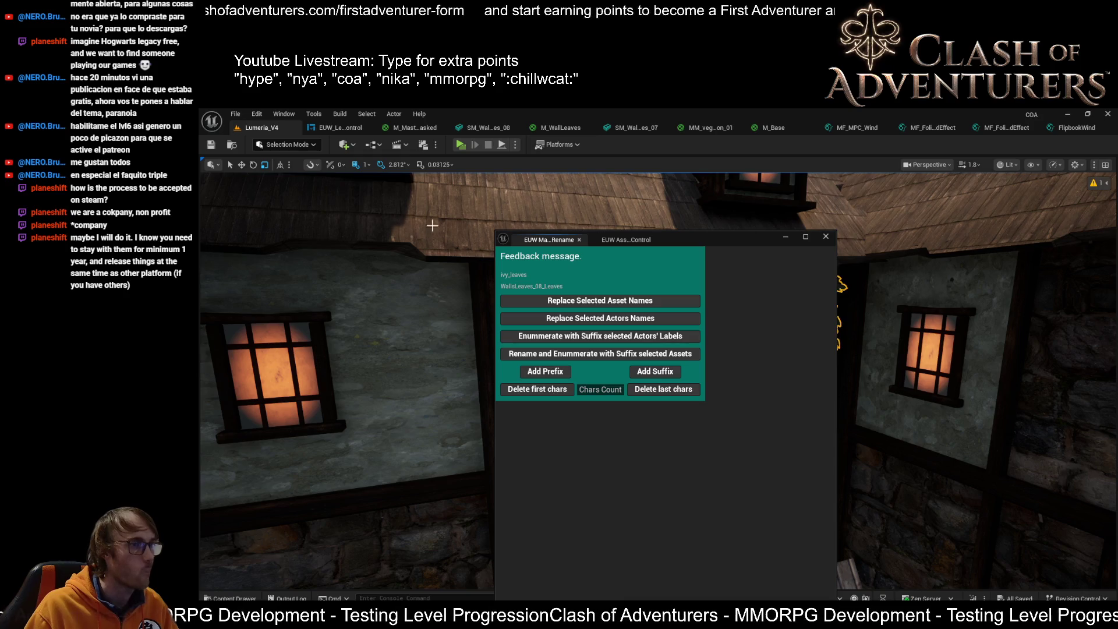
# Compare the material slots of the two ivy wall mesh editors.
pyautogui.click(647, 127)
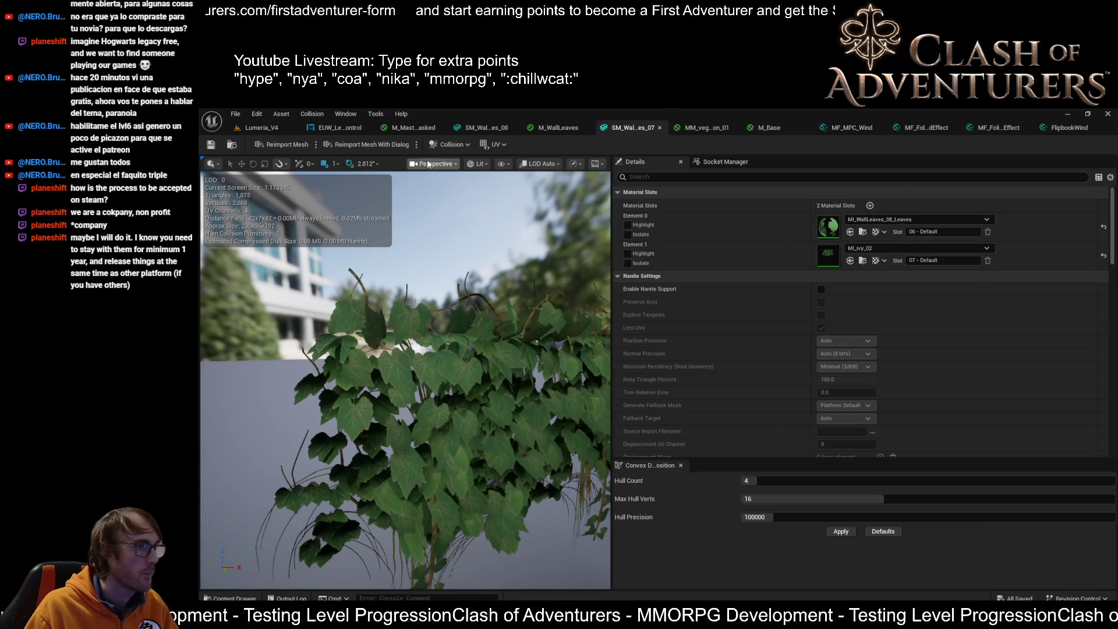
pyautogui.click(486, 127)
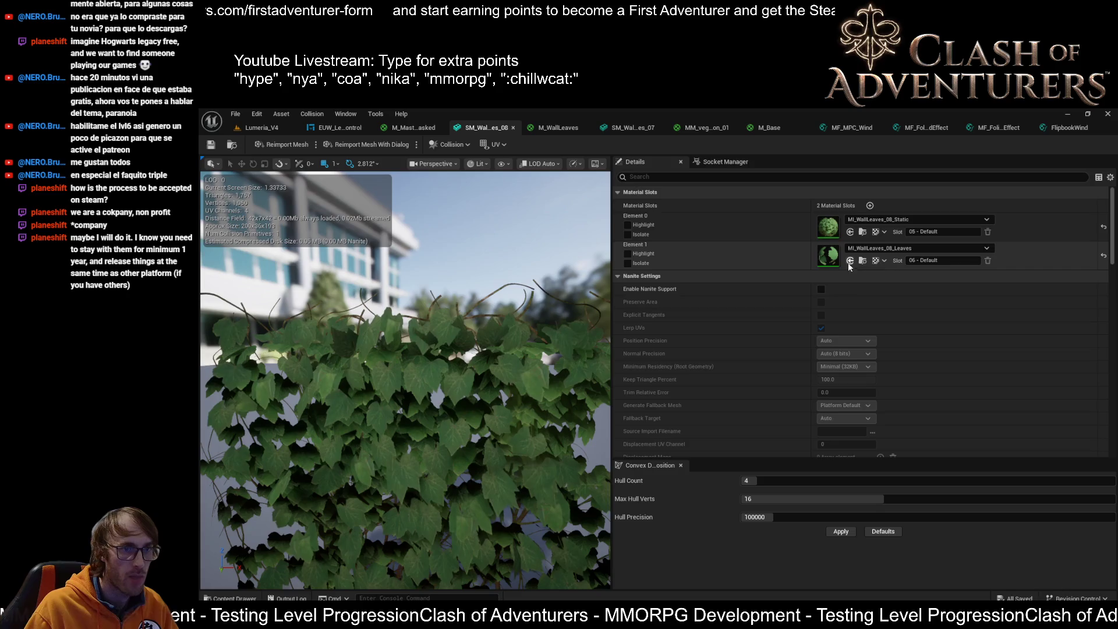
pyautogui.click(640, 131)
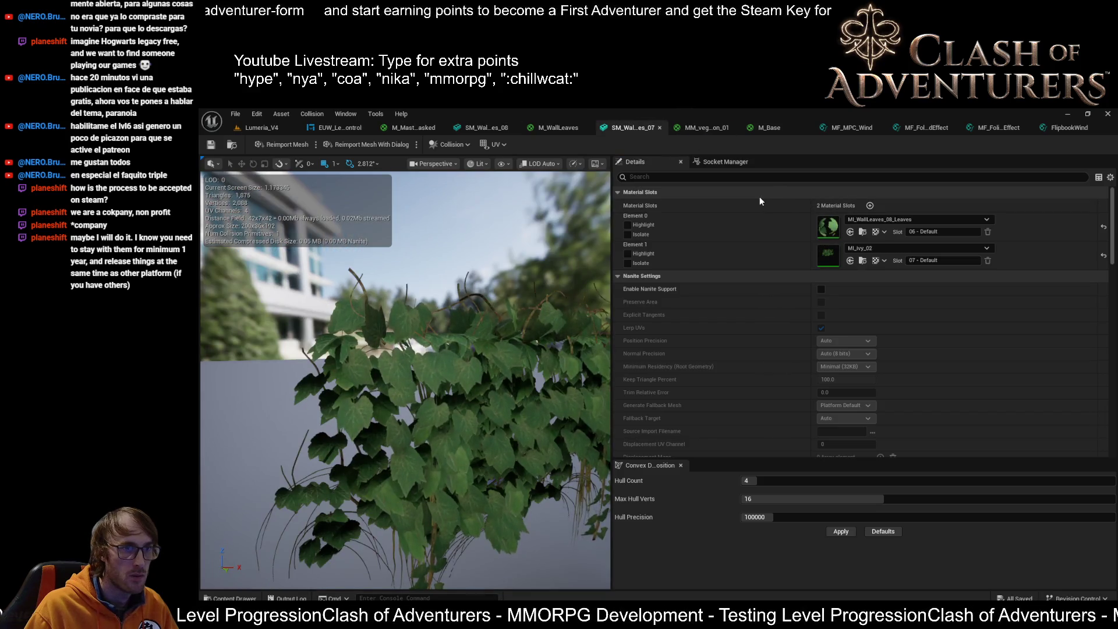
pyautogui.click(483, 126)
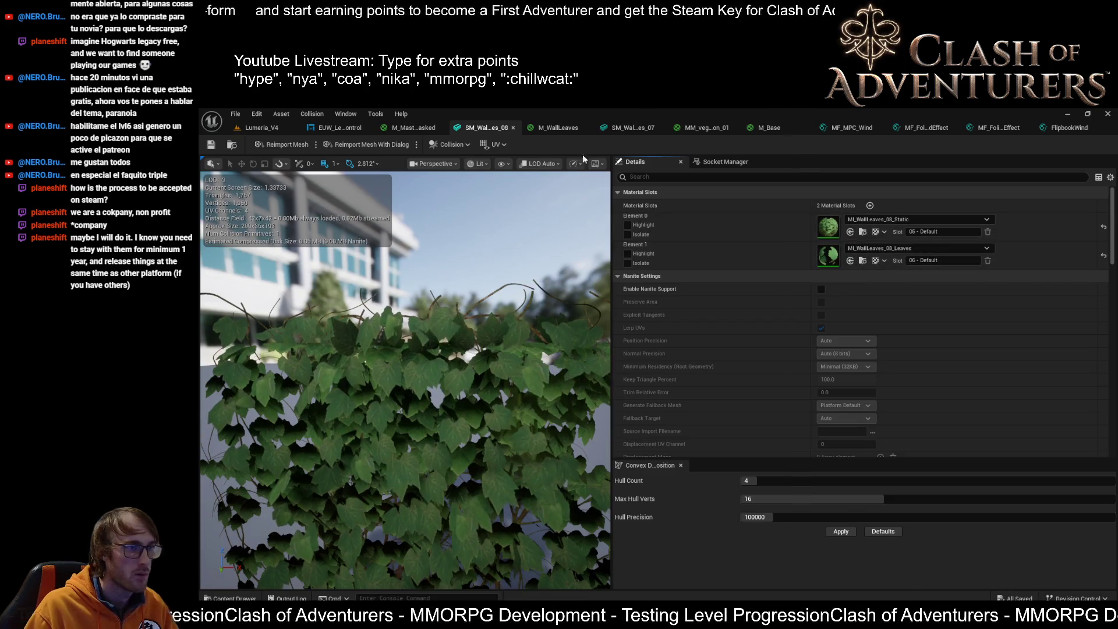
pyautogui.click(607, 127)
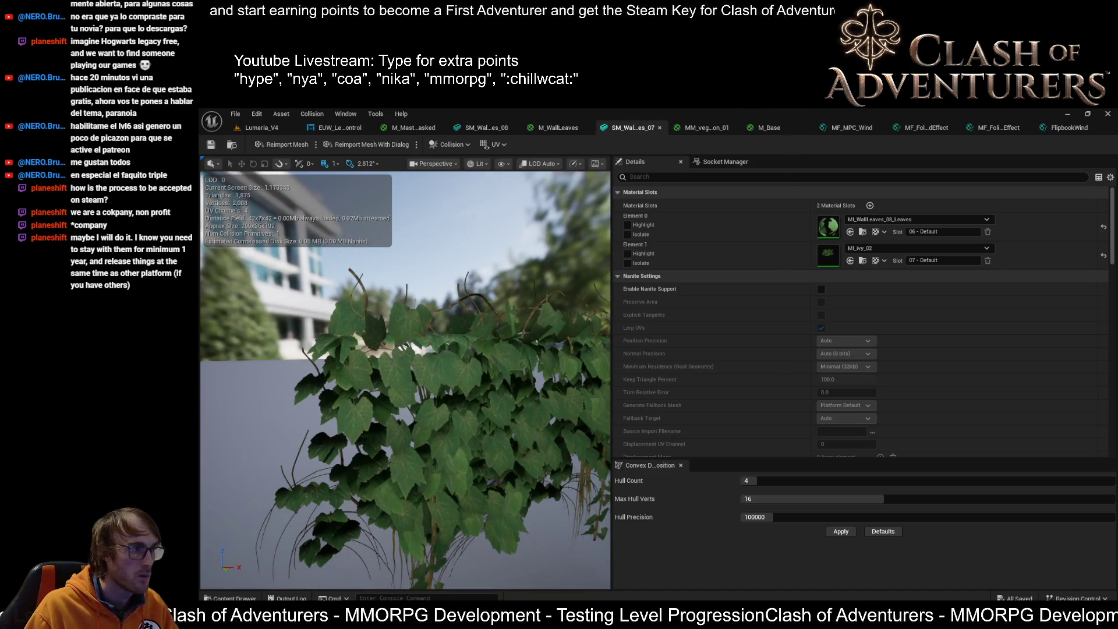
# Assign MI_WallLeaves_09_Static to Element 1 of SM_WallLeaves_07.
pyautogui.click(850, 263)
pyautogui.scroll(-3, 514, 356)
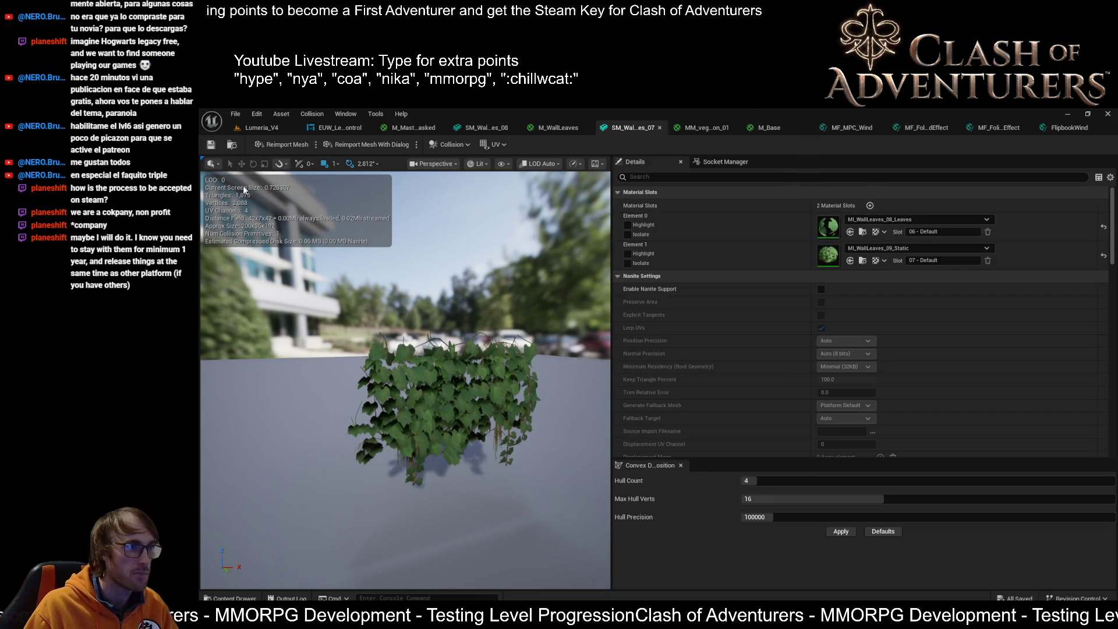
pyautogui.scroll(-2, 482, 278)
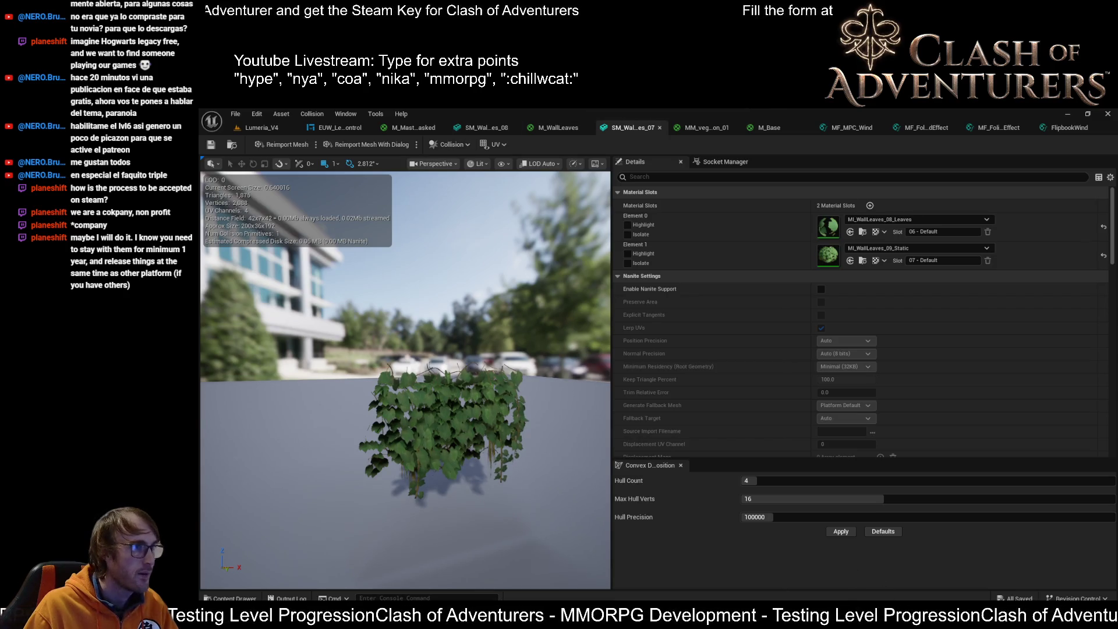
# Enter 4 in EUW Asset Control, run Set LODs on the ivy meshes, and check the resulting LODs.
pyautogui.click(262, 128)
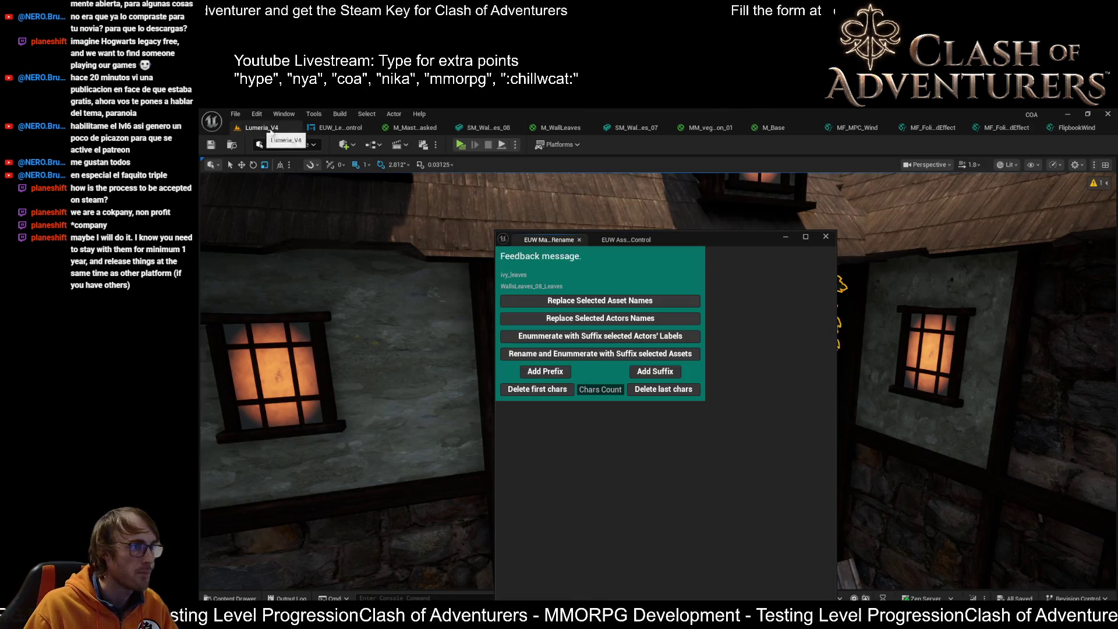
pyautogui.click(643, 240)
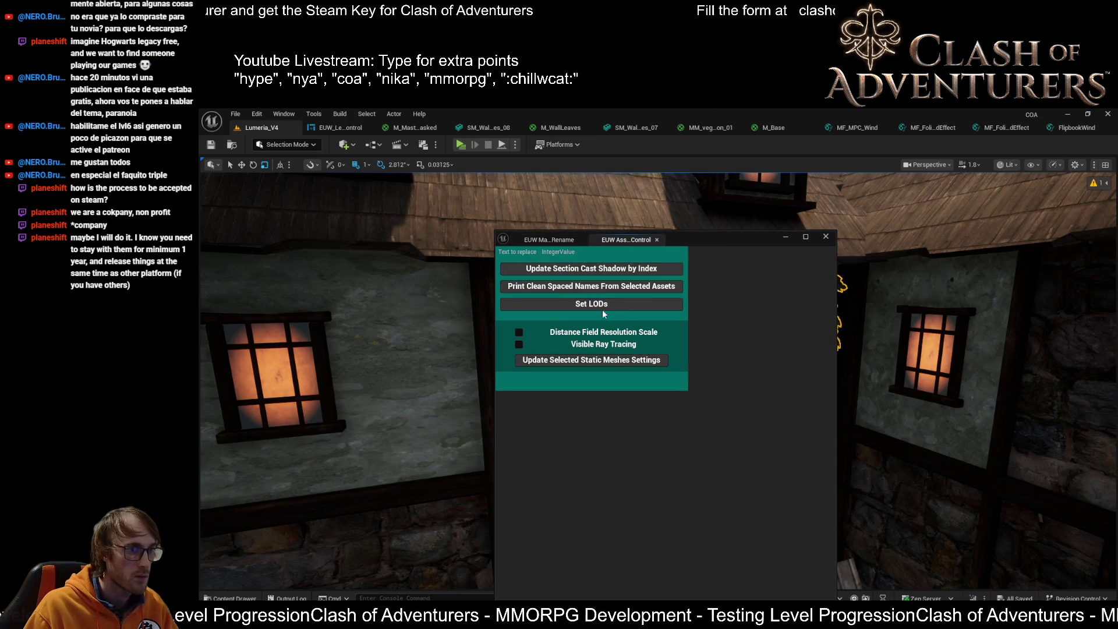
pyautogui.doubleClick(569, 251)
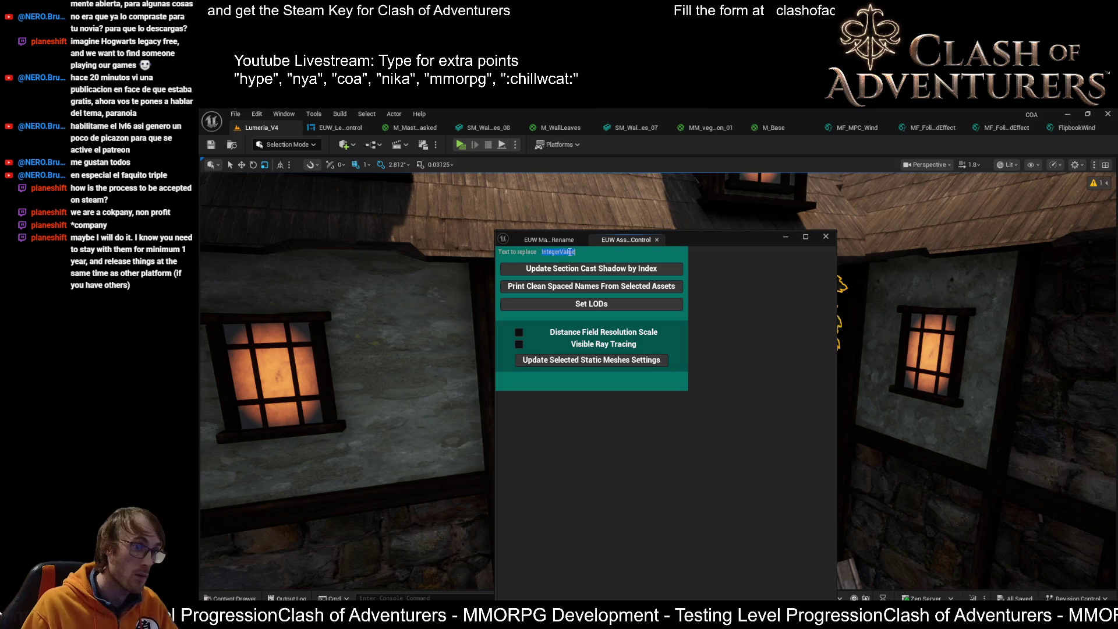
pyautogui.write('4')
pyautogui.click(610, 305)
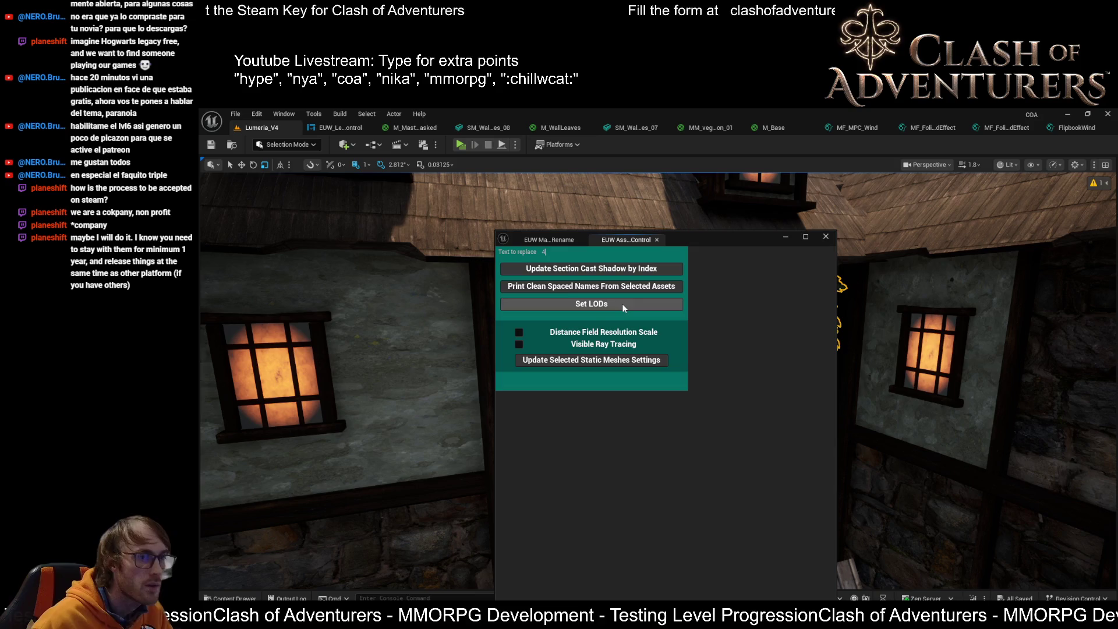
pyautogui.click(622, 303)
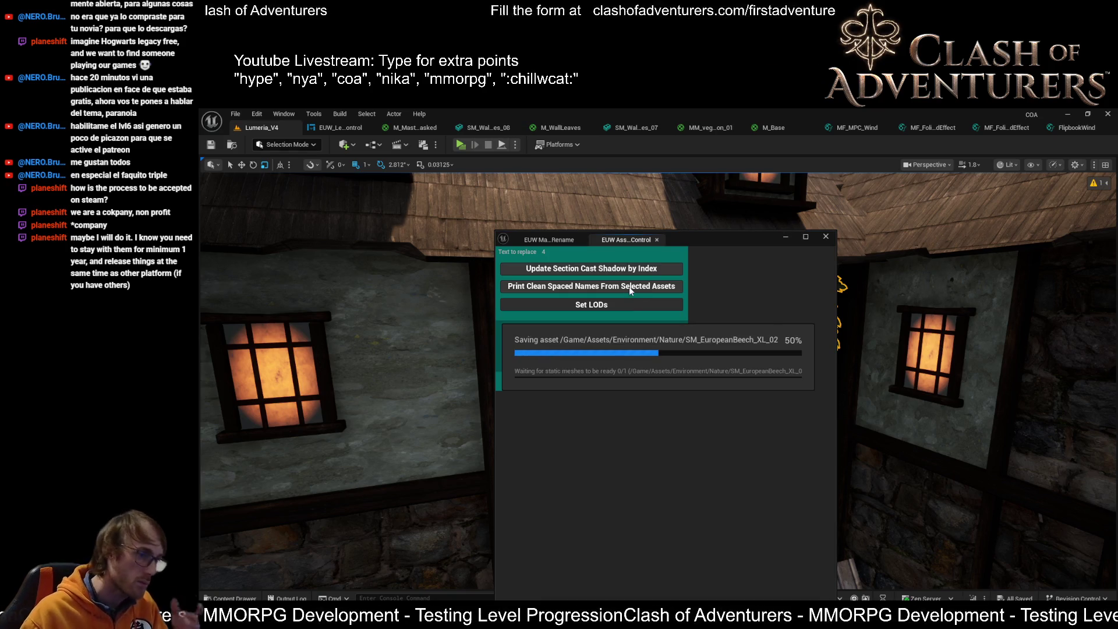
pyautogui.click(611, 266)
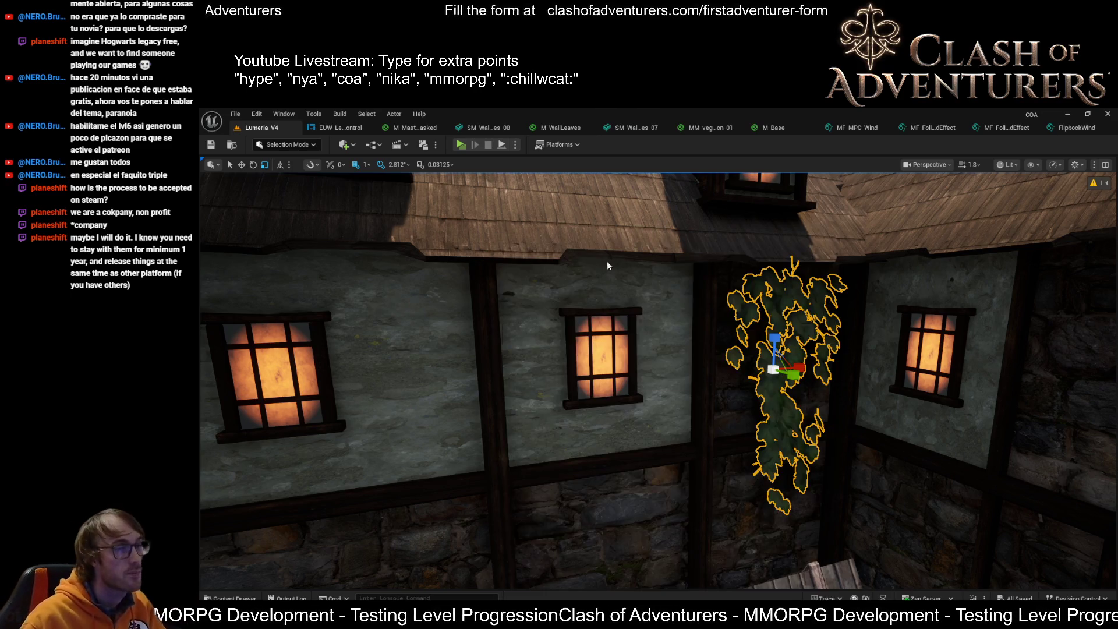
pyautogui.hotkey('ctrl', 'e')
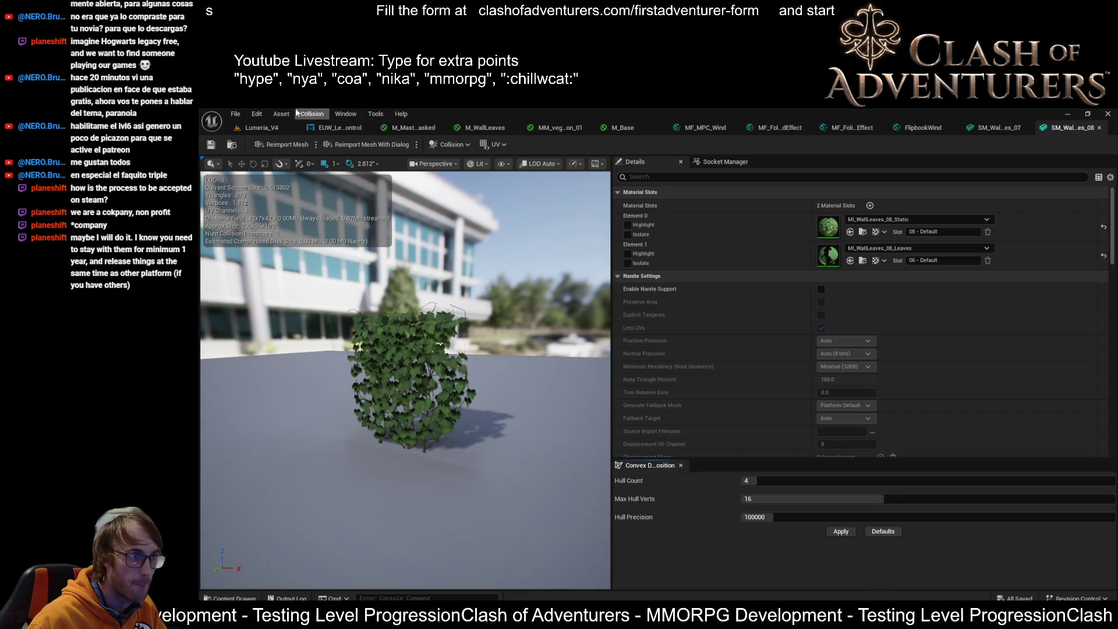
pyautogui.click(283, 131)
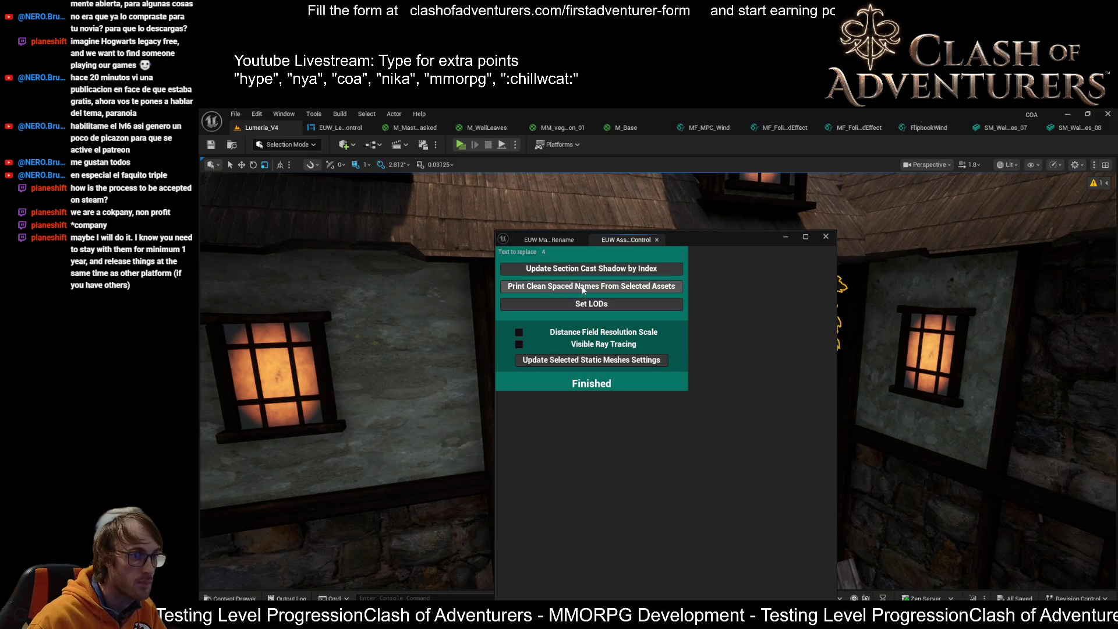
# Update cast shadow for section index 1 and apply static mesh settings to the ivy meshes.
pyautogui.write('1')
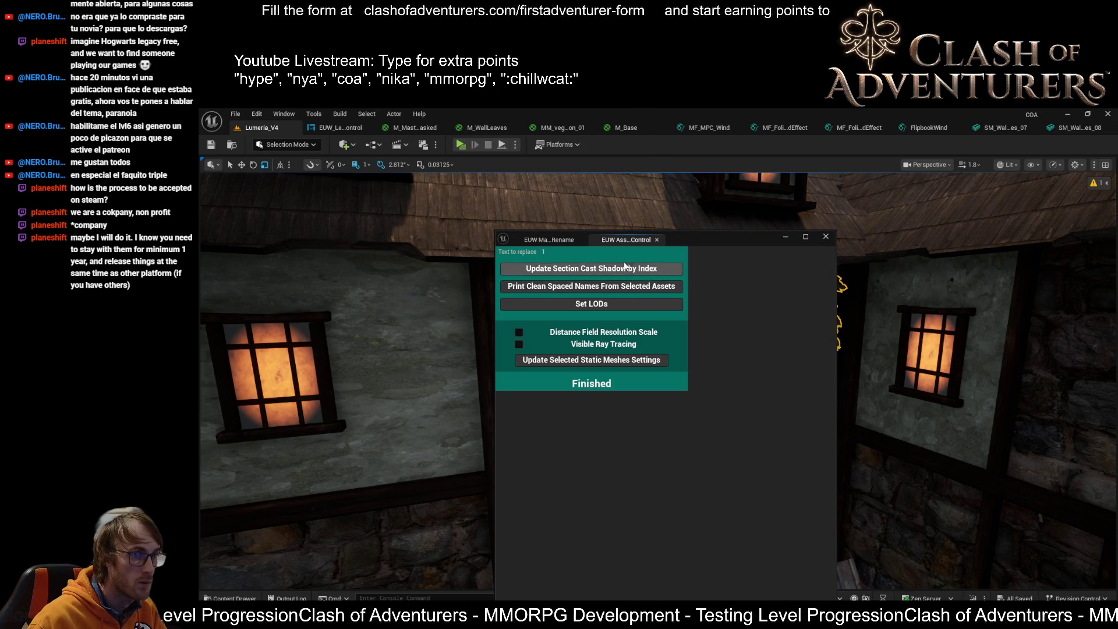
pyautogui.click(624, 266)
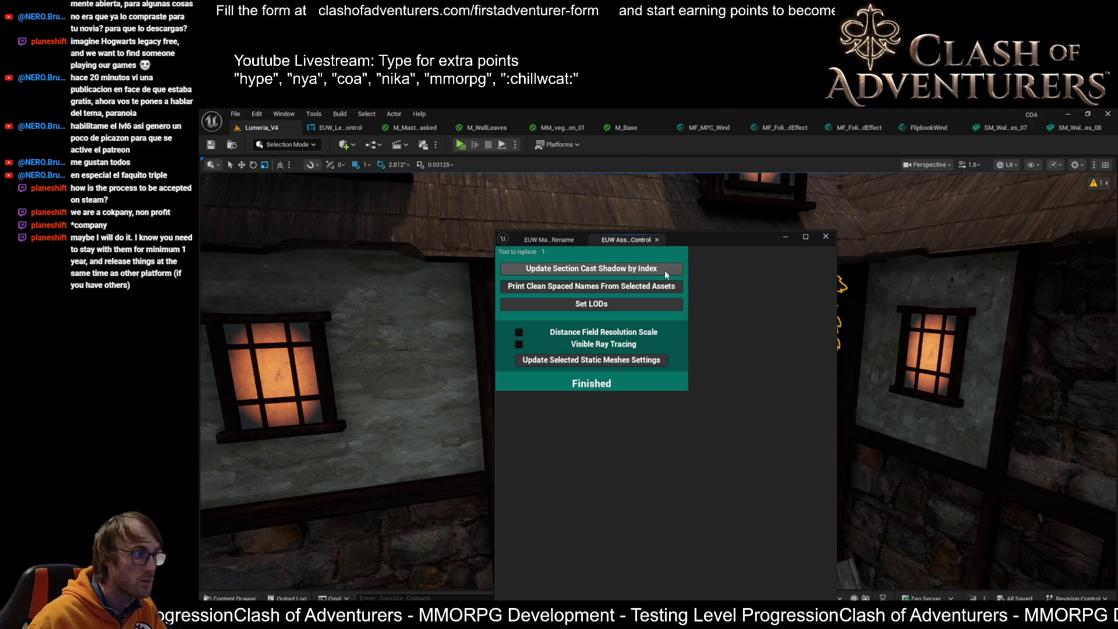
pyautogui.click(545, 252)
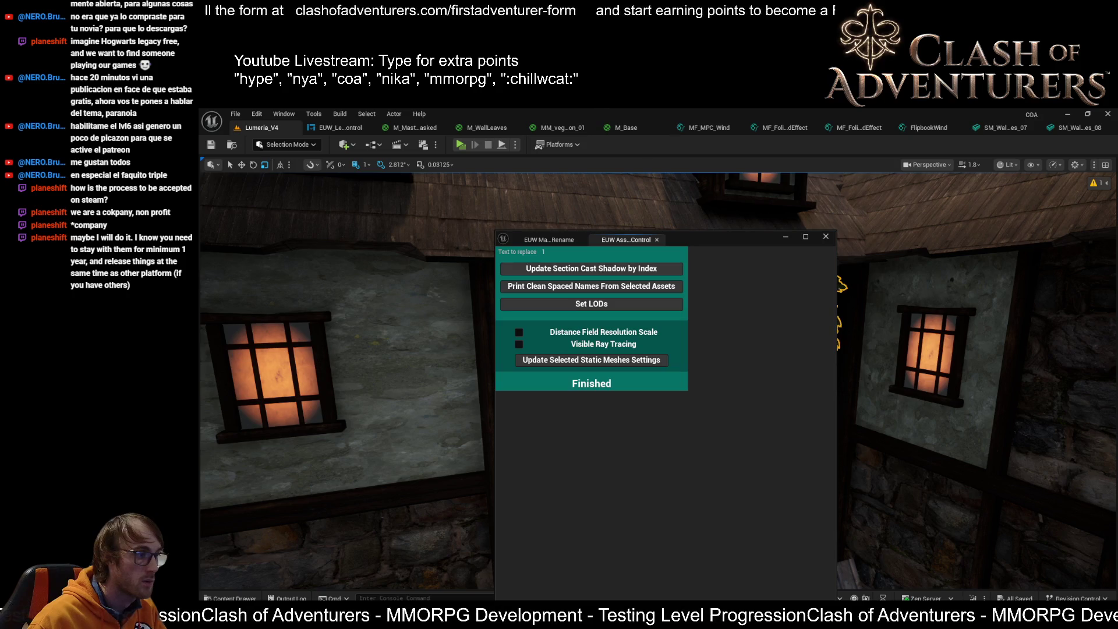
pyautogui.click(621, 270)
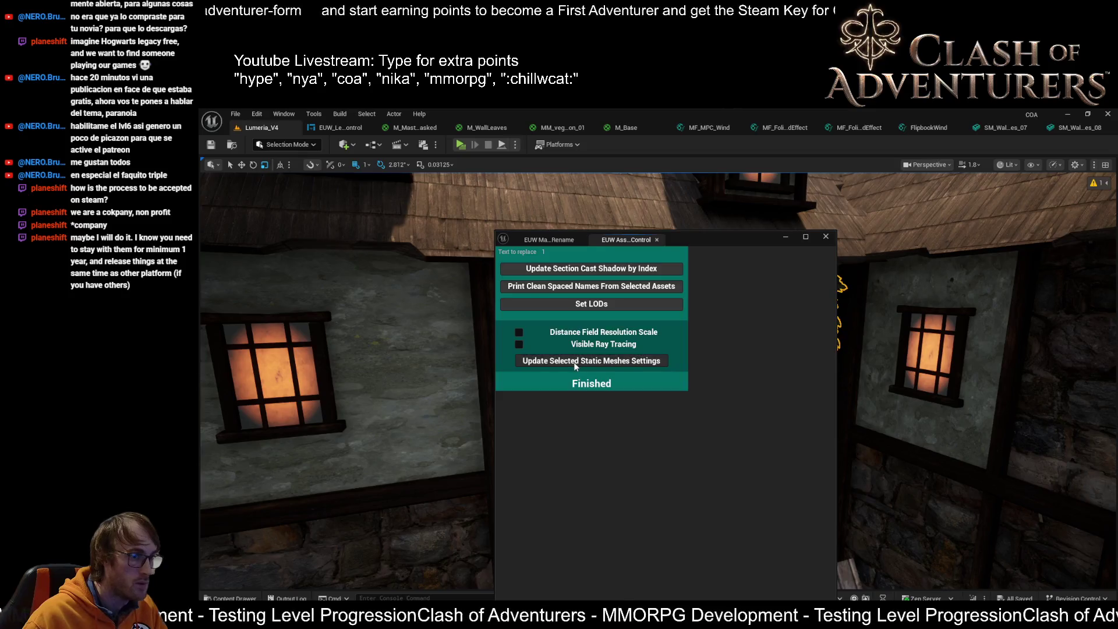
pyautogui.click(578, 363)
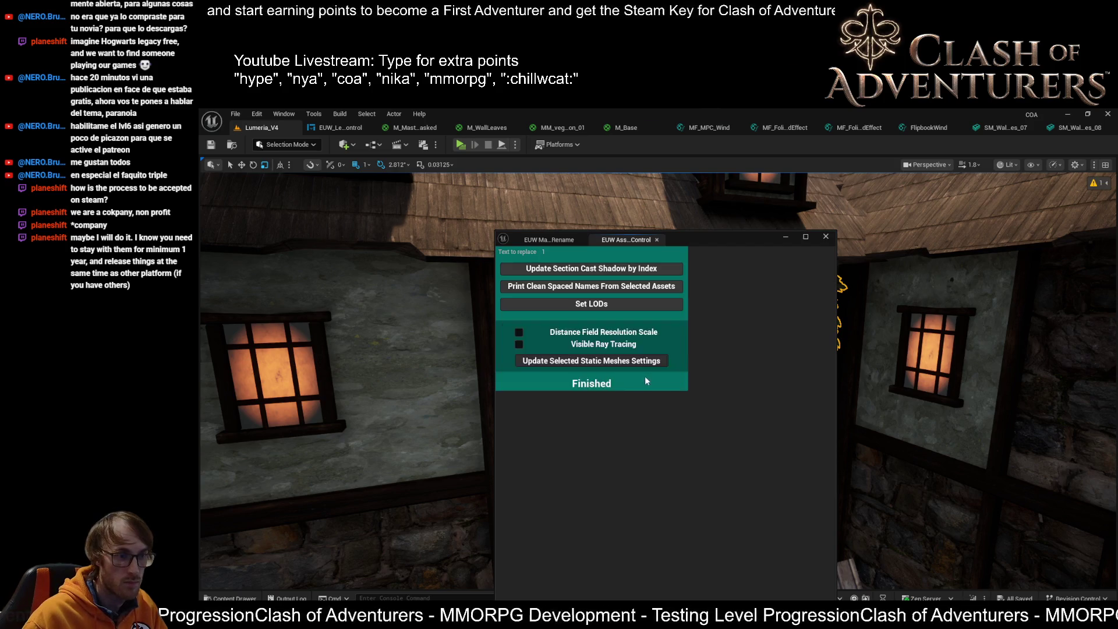
# Close the asset control utility and verify the updated ivy mesh.
pyautogui.click(657, 375)
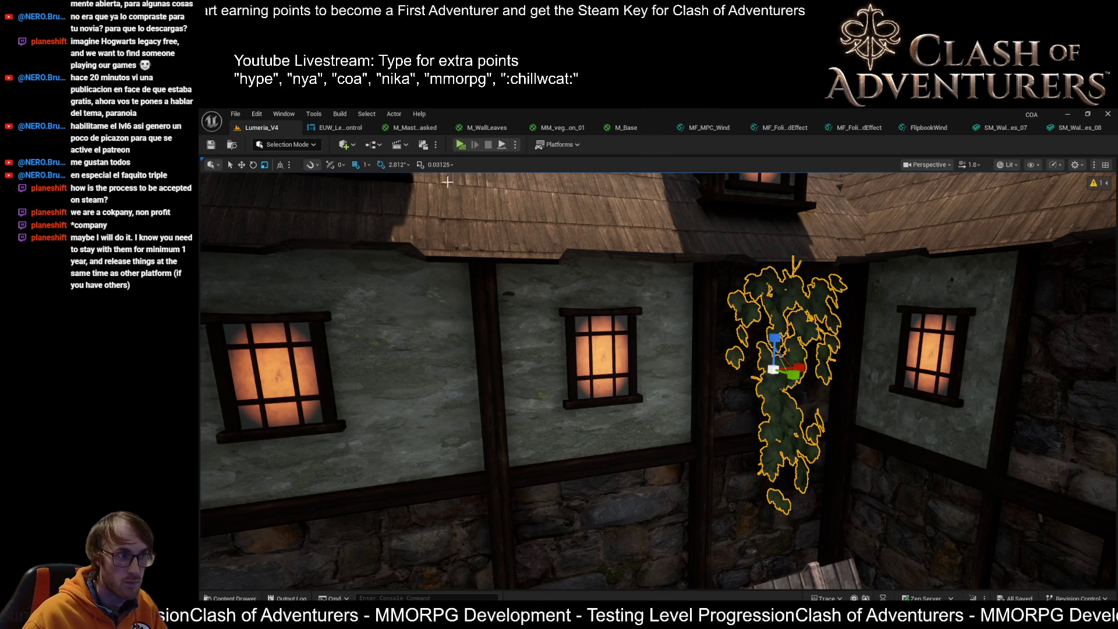
pyautogui.hotkey('ctrl', 'e')
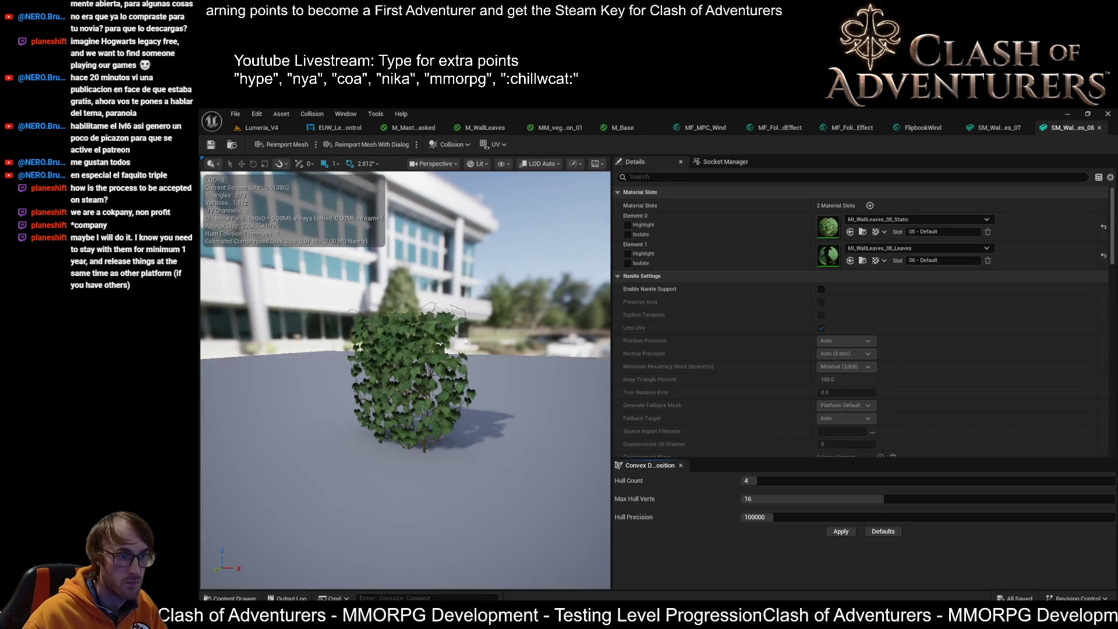
pyautogui.click(259, 131)
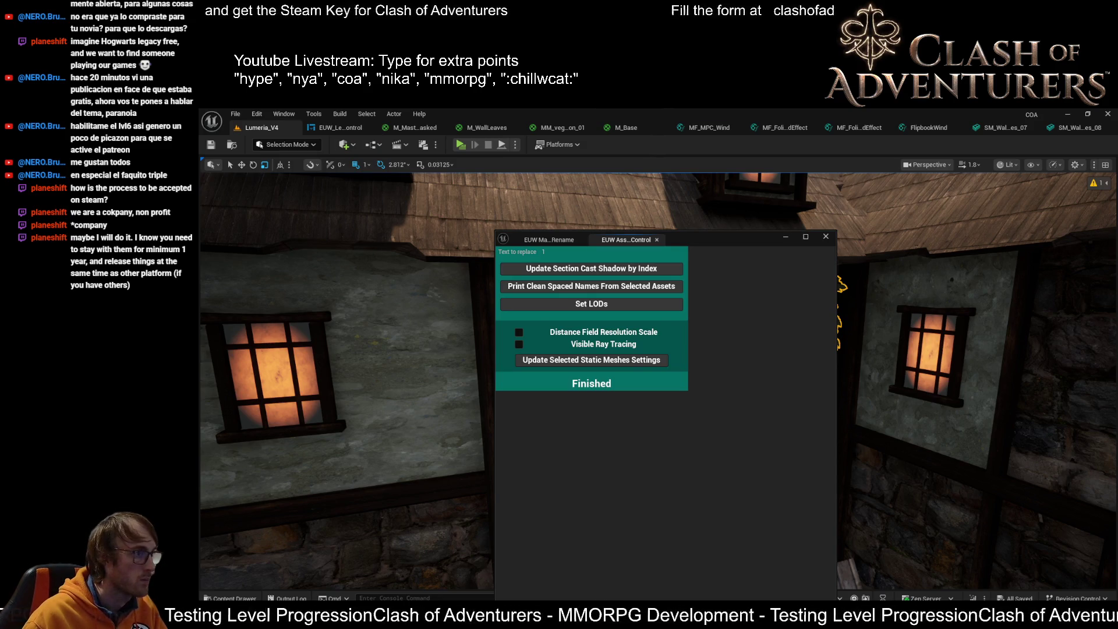
pyautogui.click(779, 353)
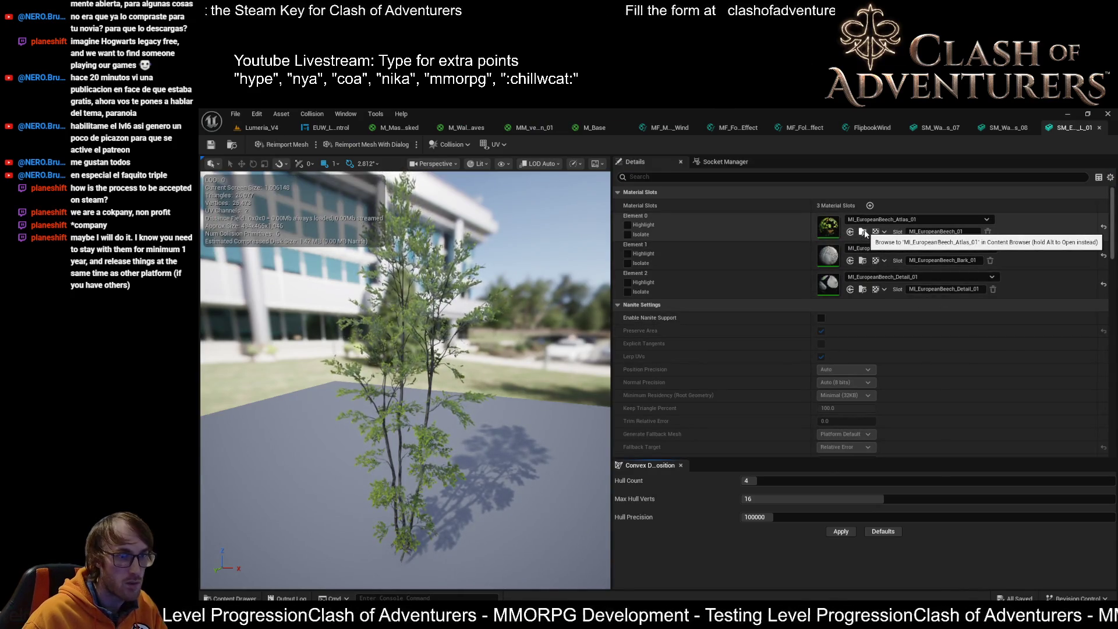
# Open the beech tree's material instance and browse its Inputs, Global, colour and normals groups.
pyautogui.doubleClick(906, 251)
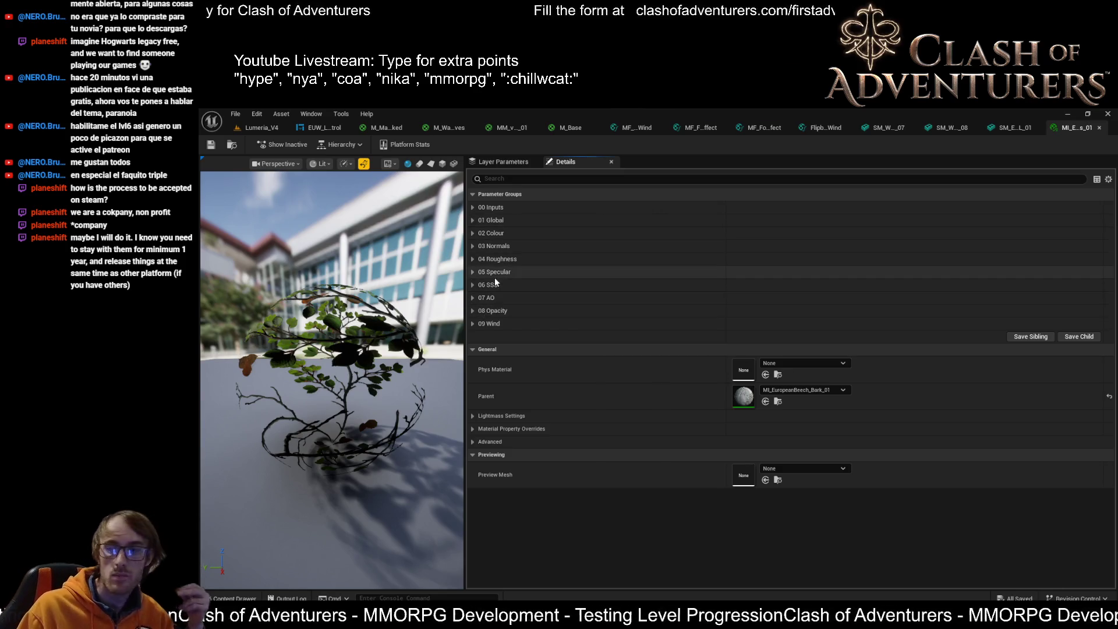
pyautogui.click(473, 209)
pyautogui.click(473, 209)
pyautogui.click(474, 222)
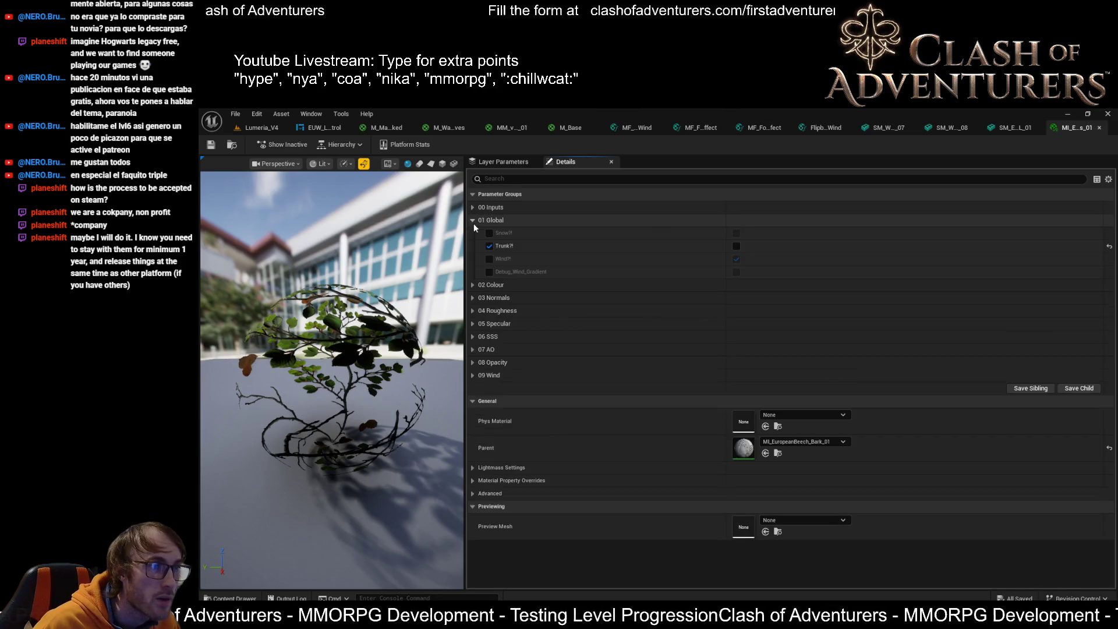
pyautogui.click(474, 222)
pyautogui.click(470, 233)
pyautogui.click(470, 233)
pyautogui.click(472, 245)
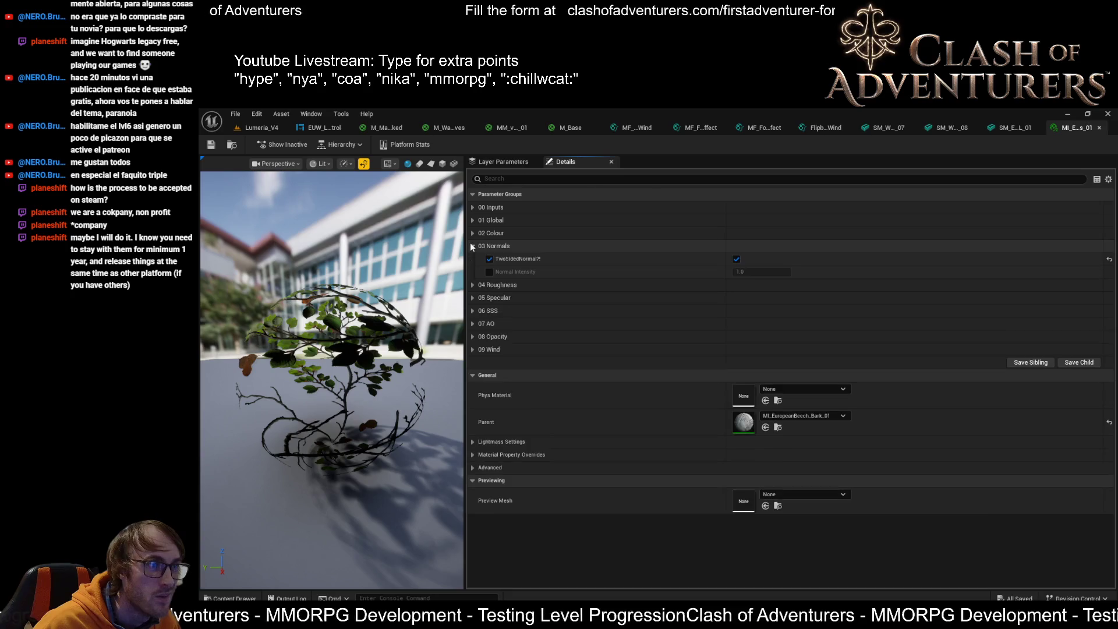
pyautogui.click(473, 246)
# Expand and collapse the 06 SSS and 09 Wind parameter groups to inspect them.
pyautogui.click(474, 284)
pyautogui.click(474, 285)
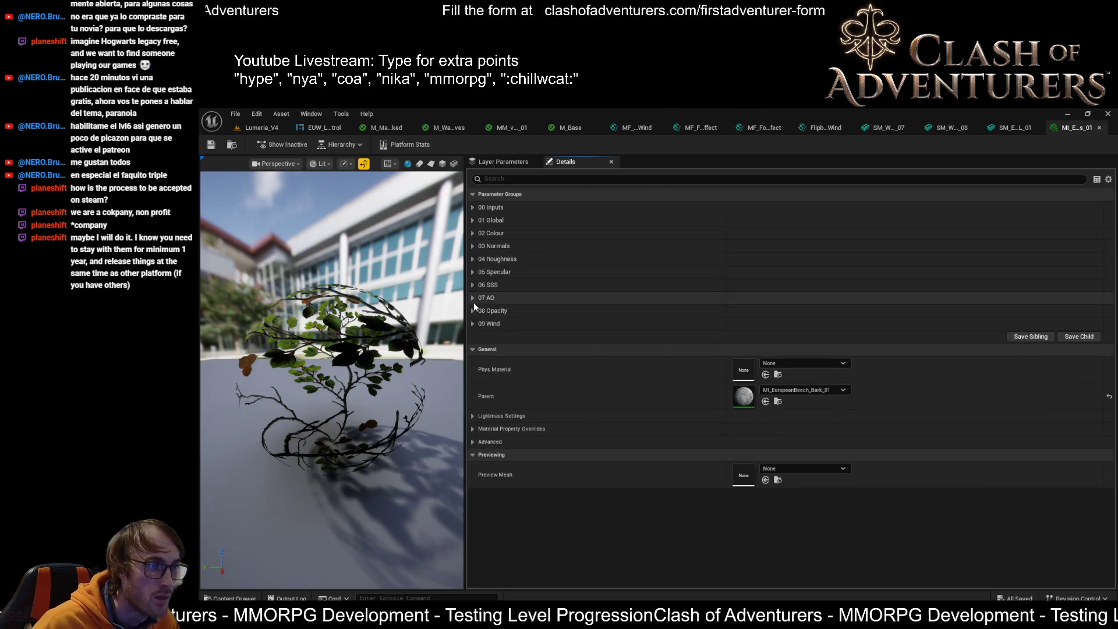
pyautogui.click(473, 323)
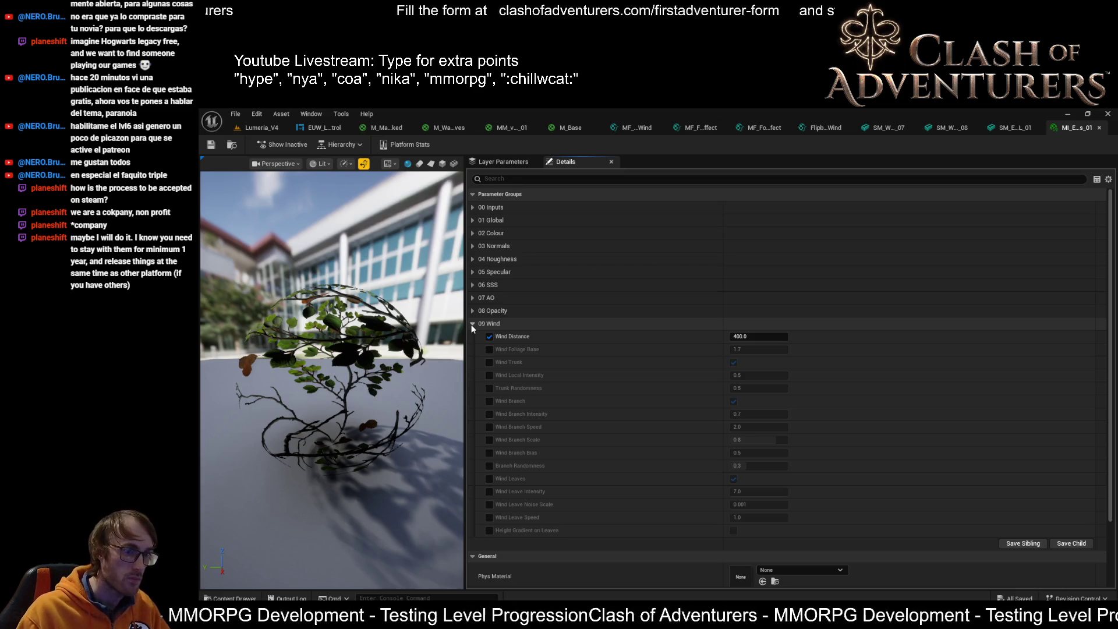
pyautogui.click(472, 323)
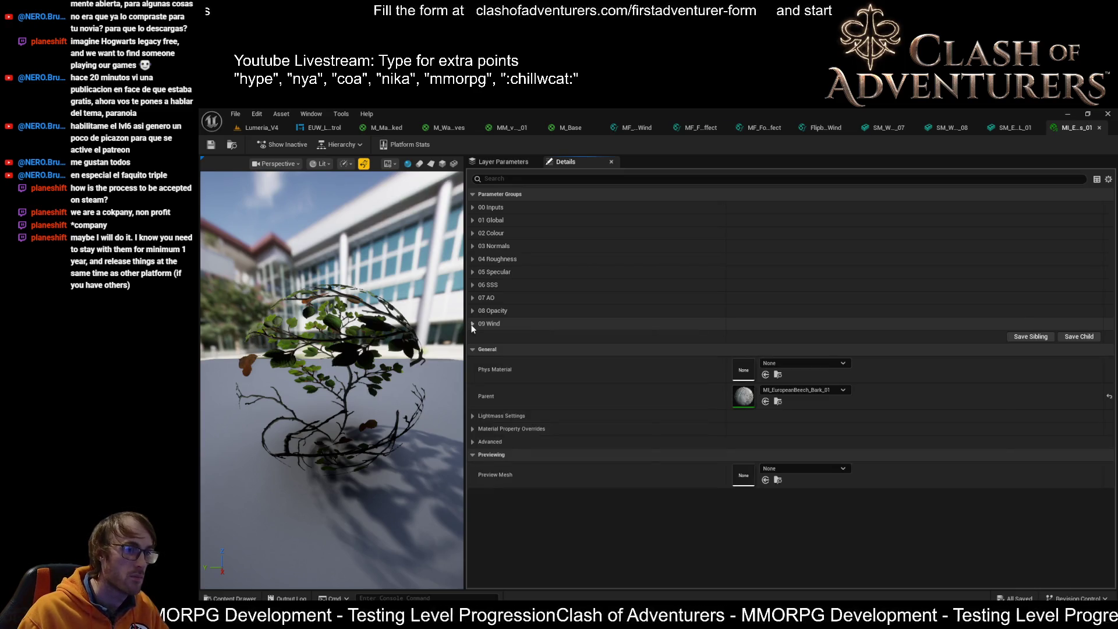
pyautogui.click(473, 324)
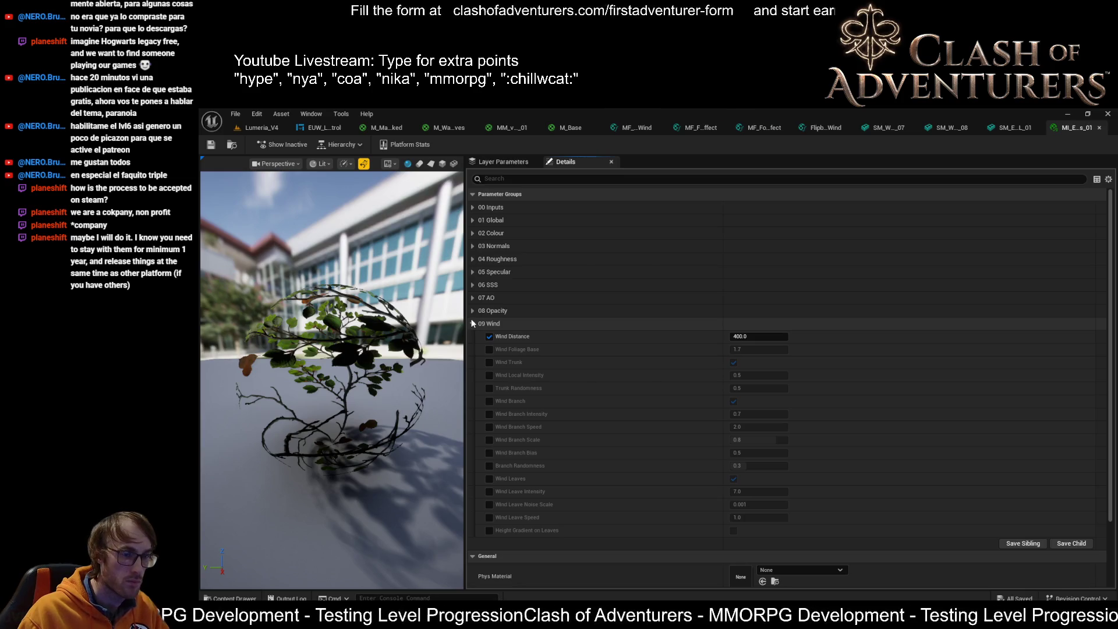
pyautogui.click(481, 325)
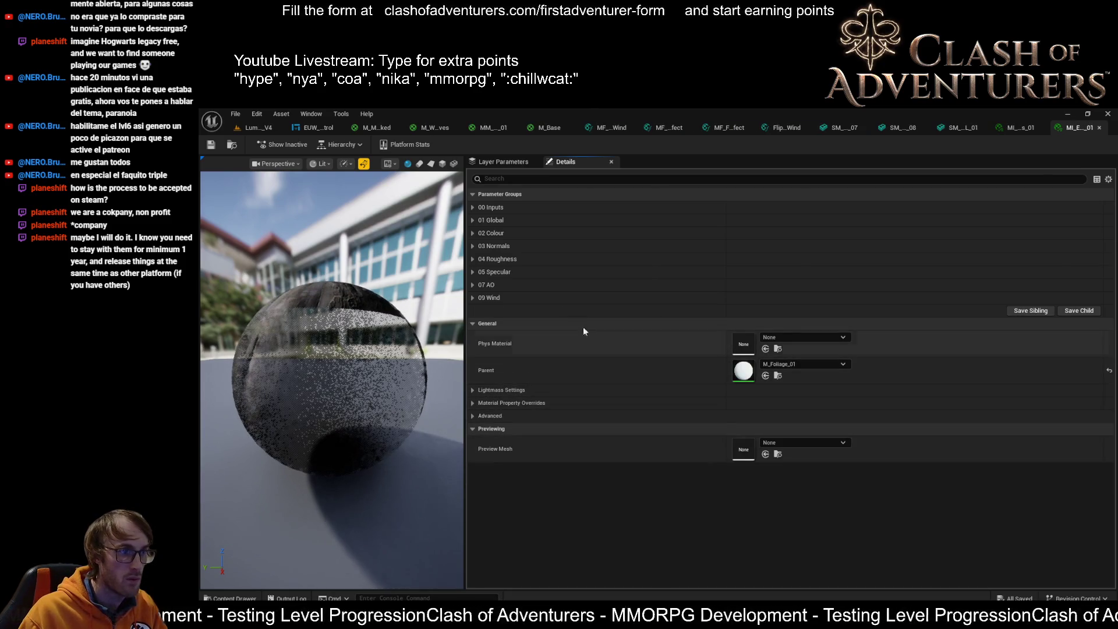
# Open the parent M_Foliage_01 material and then its MF_Leaves_01 function node.
pyautogui.click(778, 377)
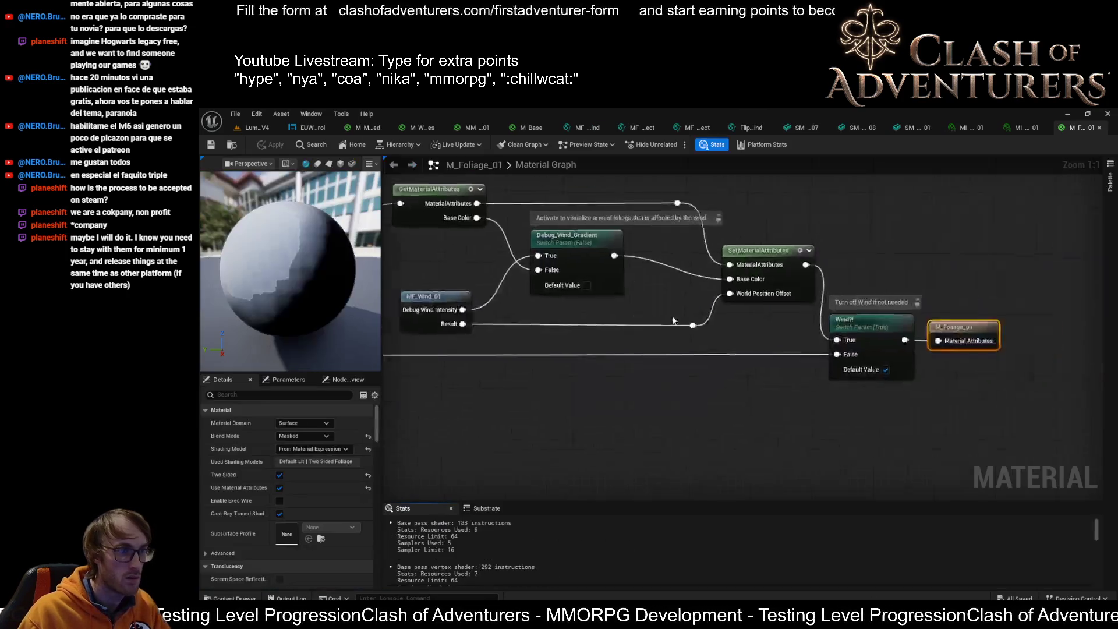
pyautogui.scroll(-2, 672, 320)
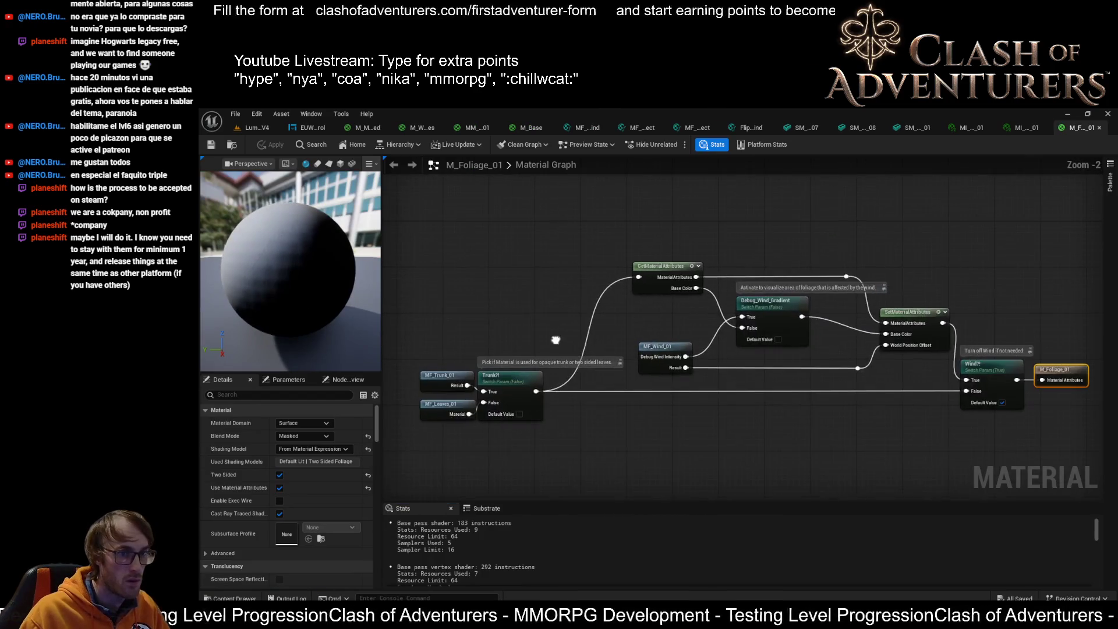
pyautogui.scroll(2, 629, 382)
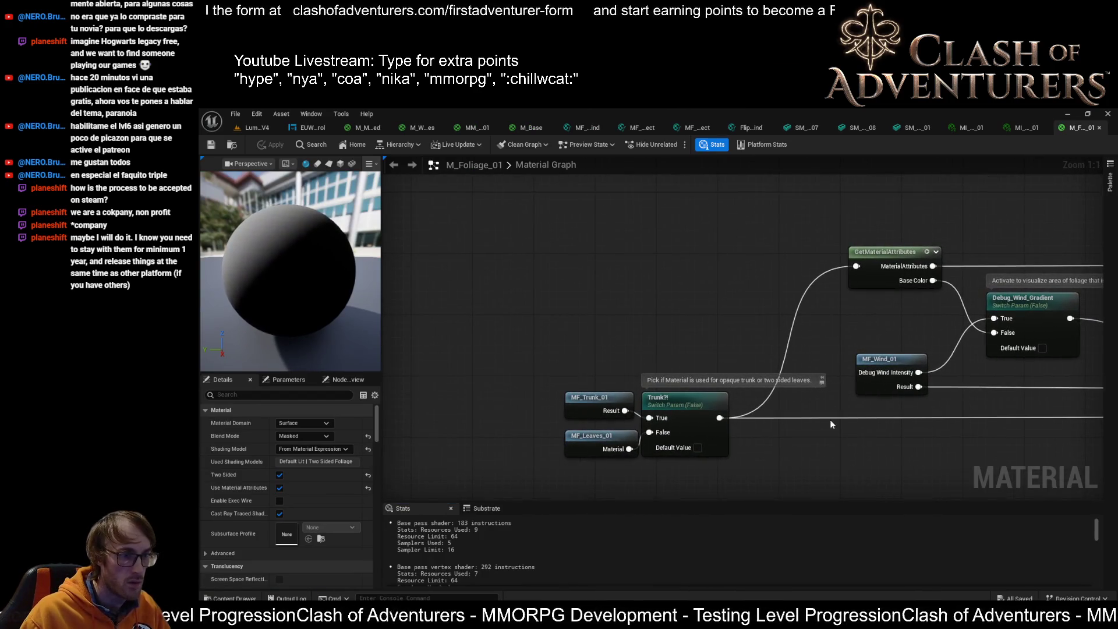
pyautogui.click(590, 437)
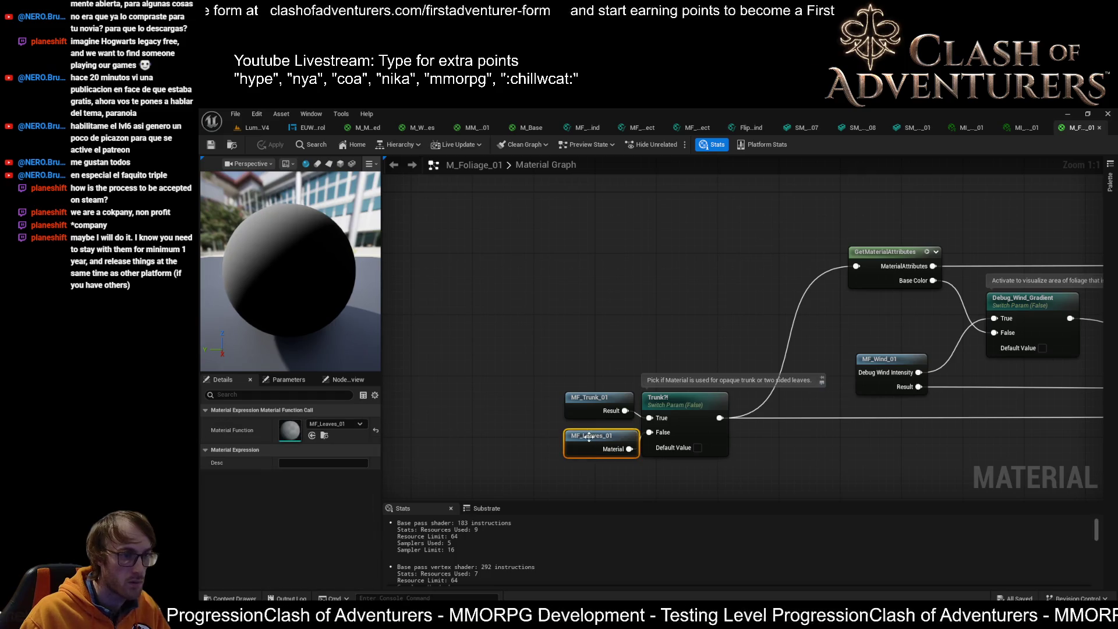
pyautogui.doubleClick(590, 437)
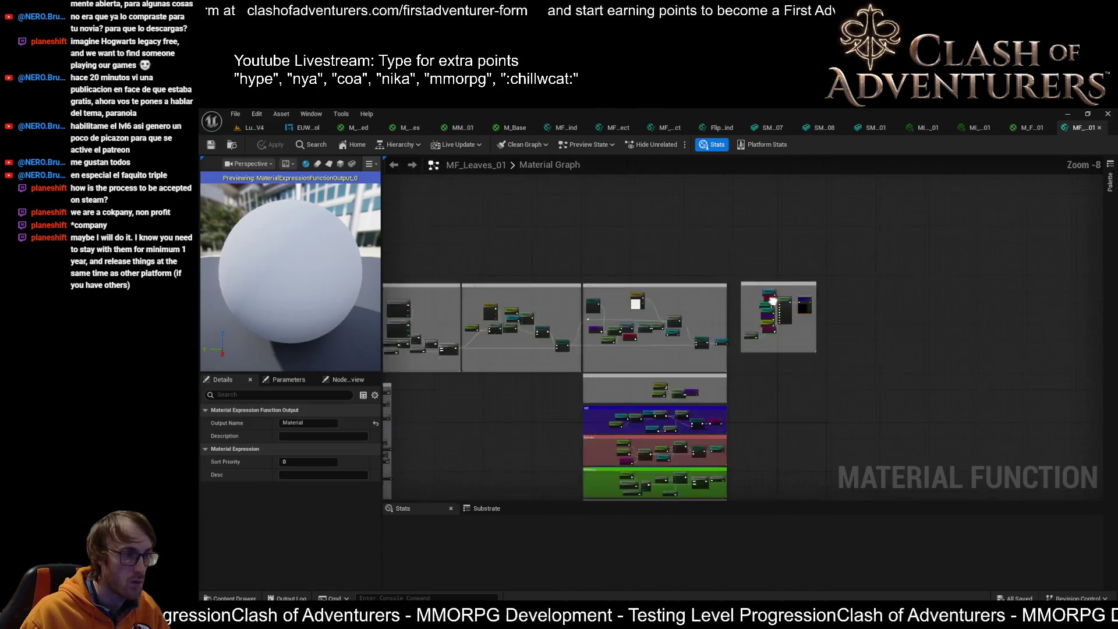
# Pan and zoom through MF_Leaves_01's Snow, SSS, Specular, Roughness and Normal sections.
pyautogui.scroll(5, 772, 301)
pyautogui.moveTo(643, 382)
pyautogui.mouseDown()
pyautogui.moveTo(678, 296)
pyautogui.moveTo(727, 308)
pyautogui.mouseUp()
pyautogui.scroll(1, 678, 296)
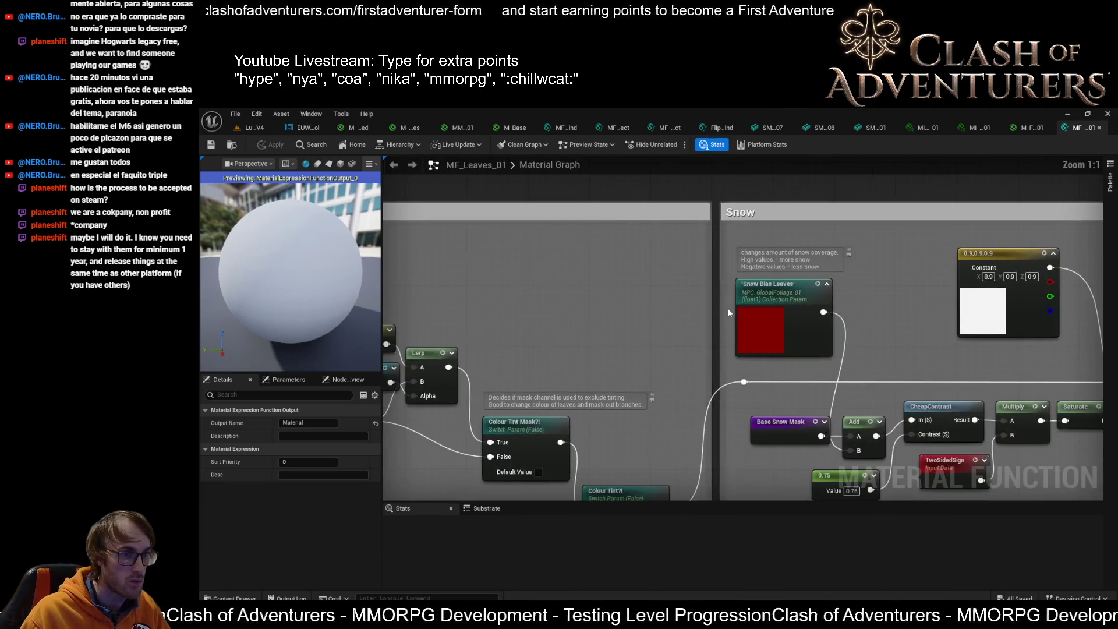
pyautogui.scroll(-4, 728, 309)
pyautogui.scroll(5, 773, 288)
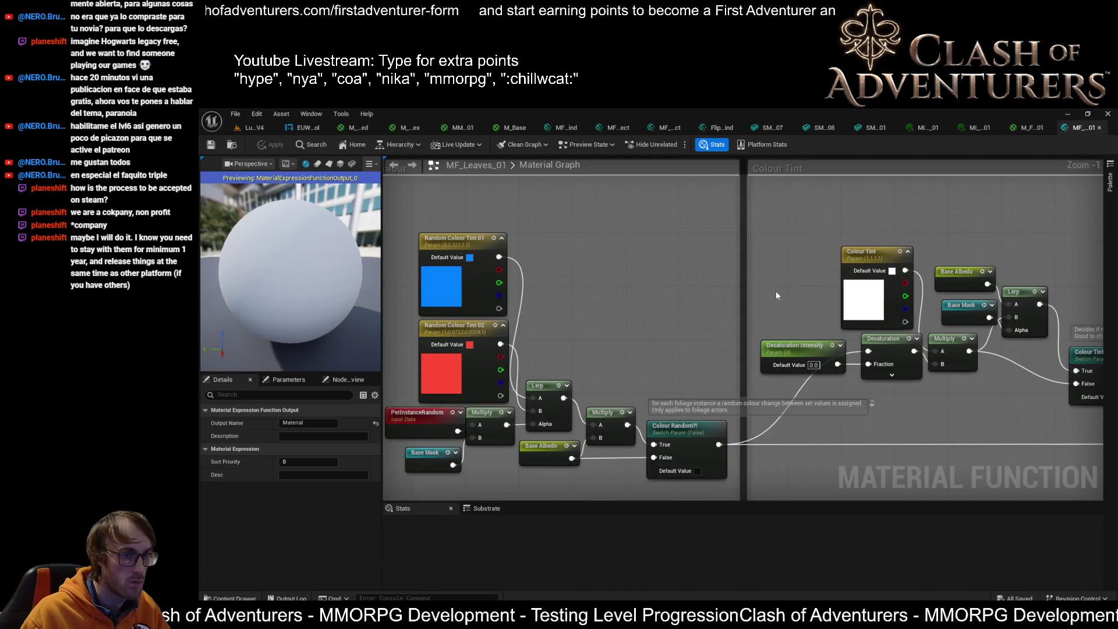
pyautogui.scroll(-4, 776, 295)
pyautogui.scroll(4, 748, 346)
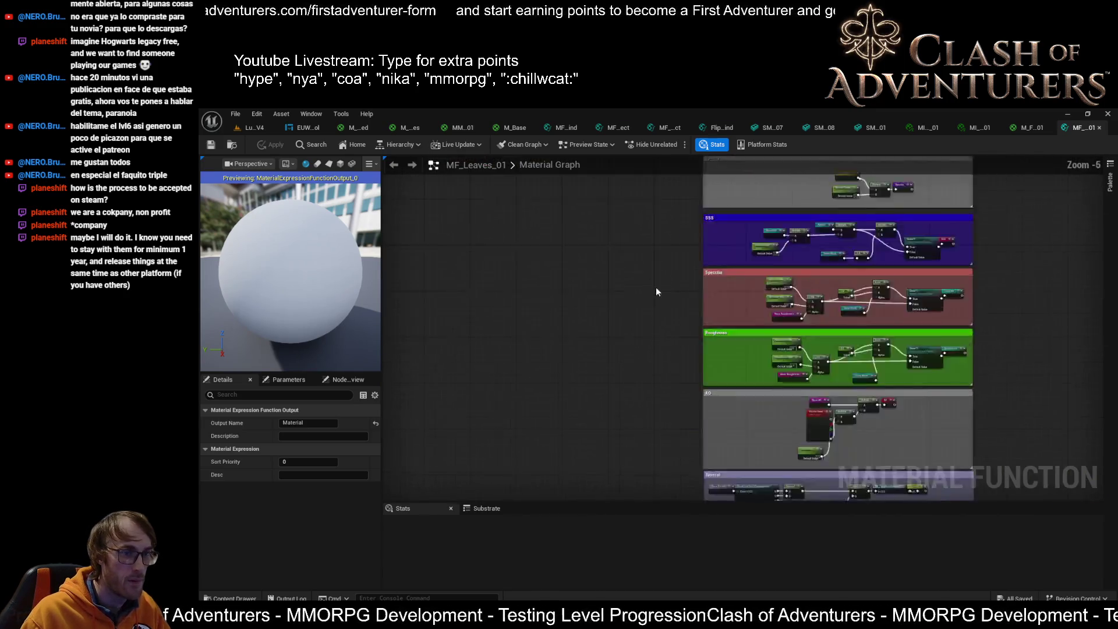
pyautogui.moveTo(748, 346)
pyautogui.mouseDown()
pyautogui.moveTo(648, 382)
pyautogui.moveTo(670, 396)
pyautogui.moveTo(481, 378)
pyautogui.mouseUp()
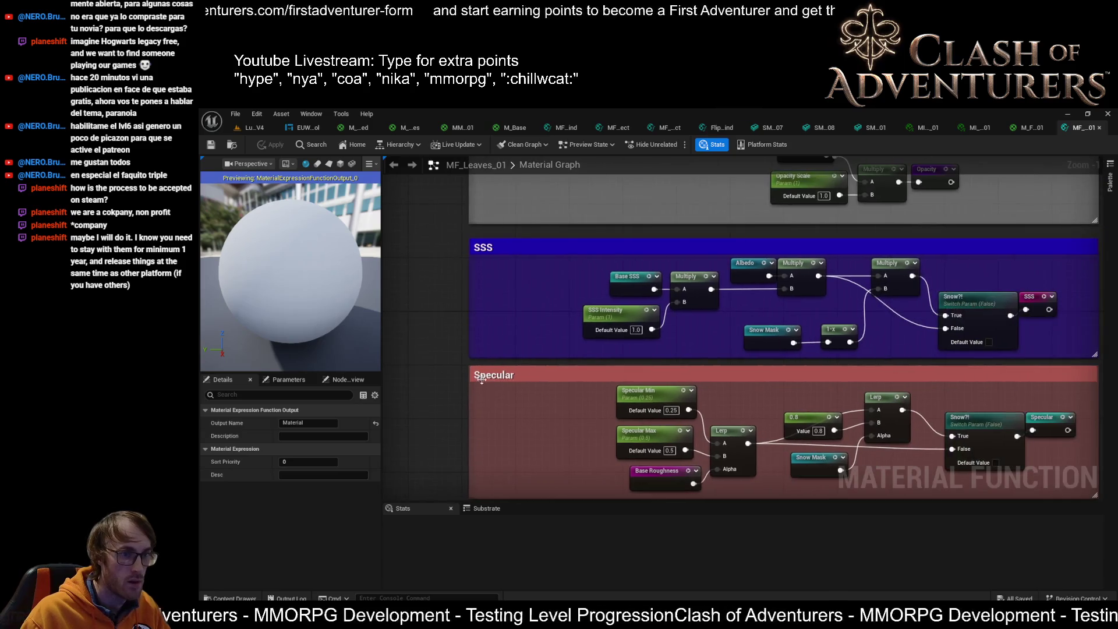
pyautogui.moveTo(566, 413); pyautogui.dragTo(546, 338)
pyautogui.scroll(6, 959, 284)
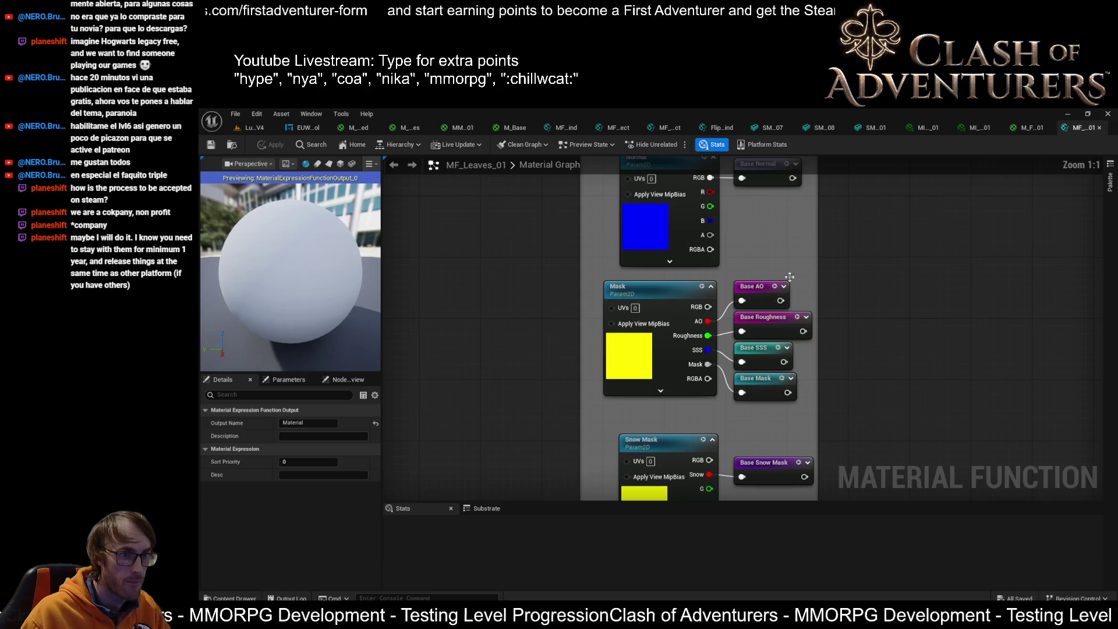
pyautogui.moveTo(860, 309)
pyautogui.mouseDown()
pyautogui.moveTo(748, 407)
pyautogui.moveTo(715, 369)
pyautogui.mouseUp()
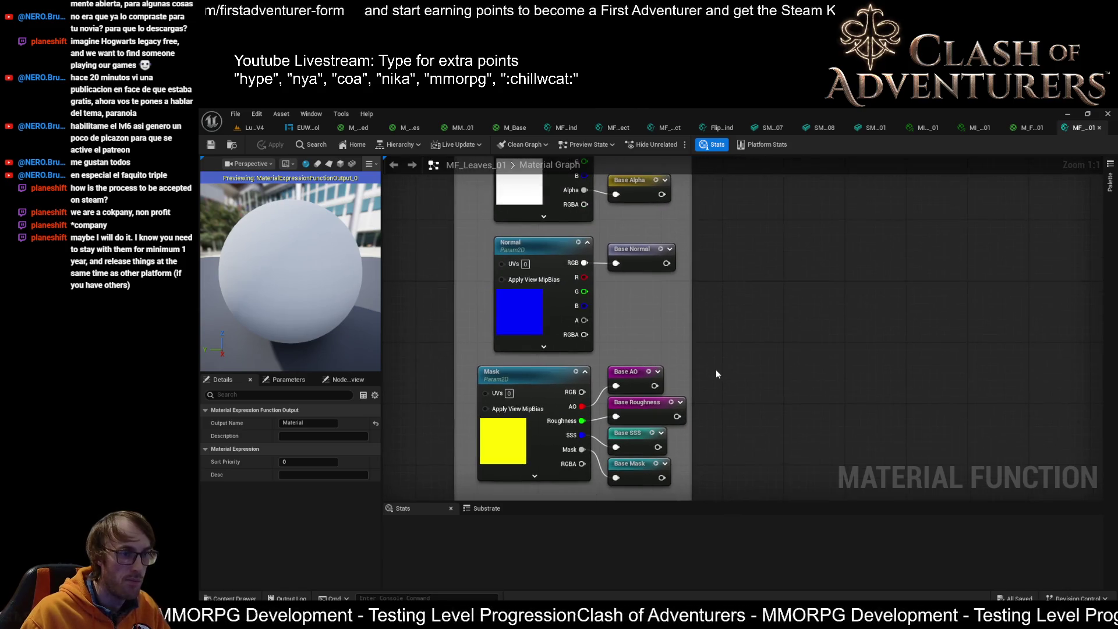
pyautogui.scroll(-6, 715, 369)
pyautogui.scroll(4, 725, 360)
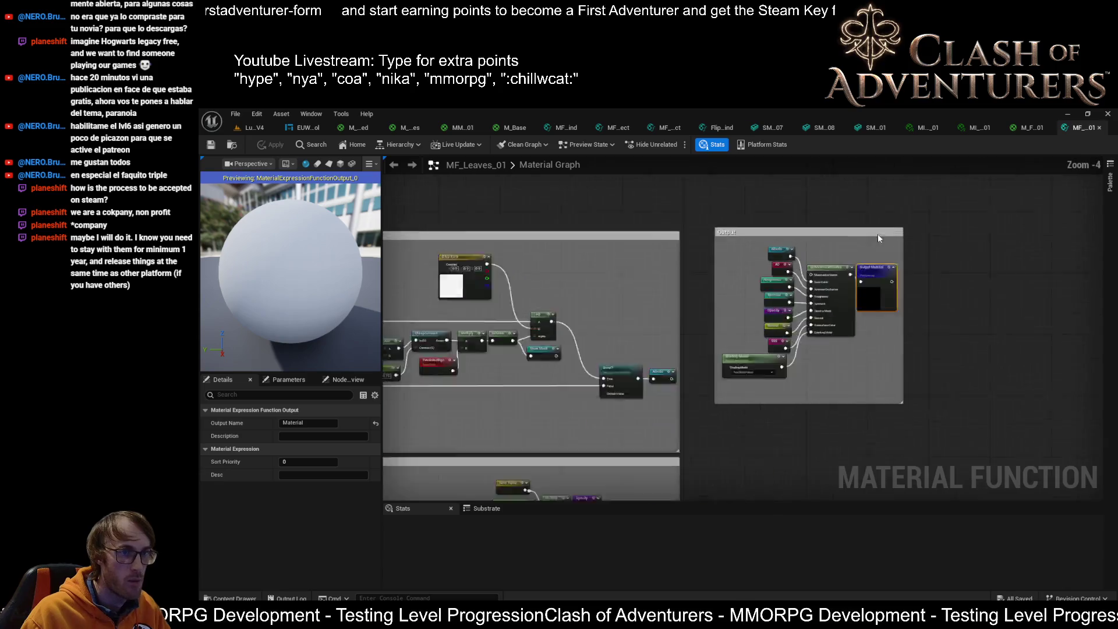
# Revisit the material instance, then review MF_Leaves_01's Colour Tint, SSS and Specular nodes.
pyautogui.click(924, 130)
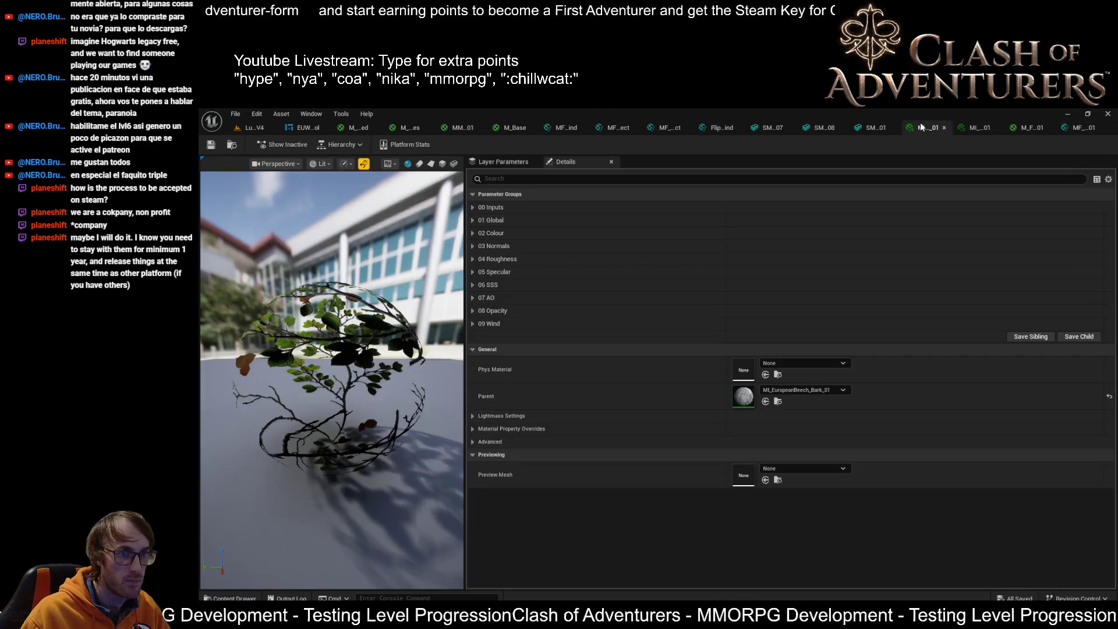
pyautogui.click(1075, 130)
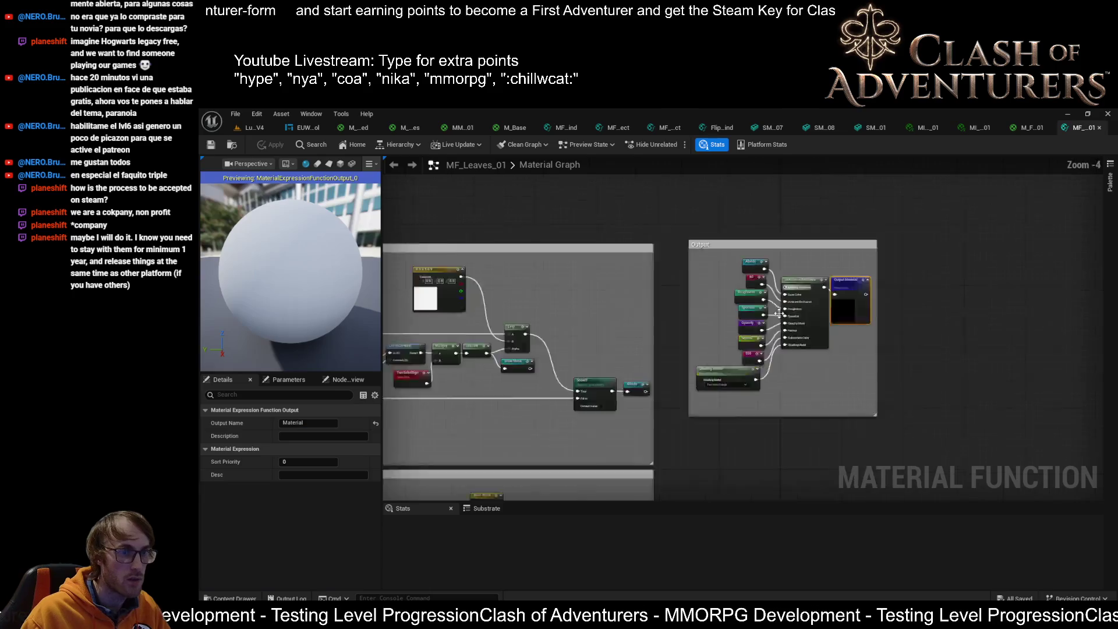
pyautogui.scroll(1, 753, 285)
pyautogui.moveTo(797, 290)
pyautogui.mouseDown()
pyautogui.moveTo(903, 399)
pyautogui.moveTo(1046, 294)
pyautogui.moveTo(1061, 367)
pyautogui.mouseUp()
pyautogui.scroll(-4, 687, 335)
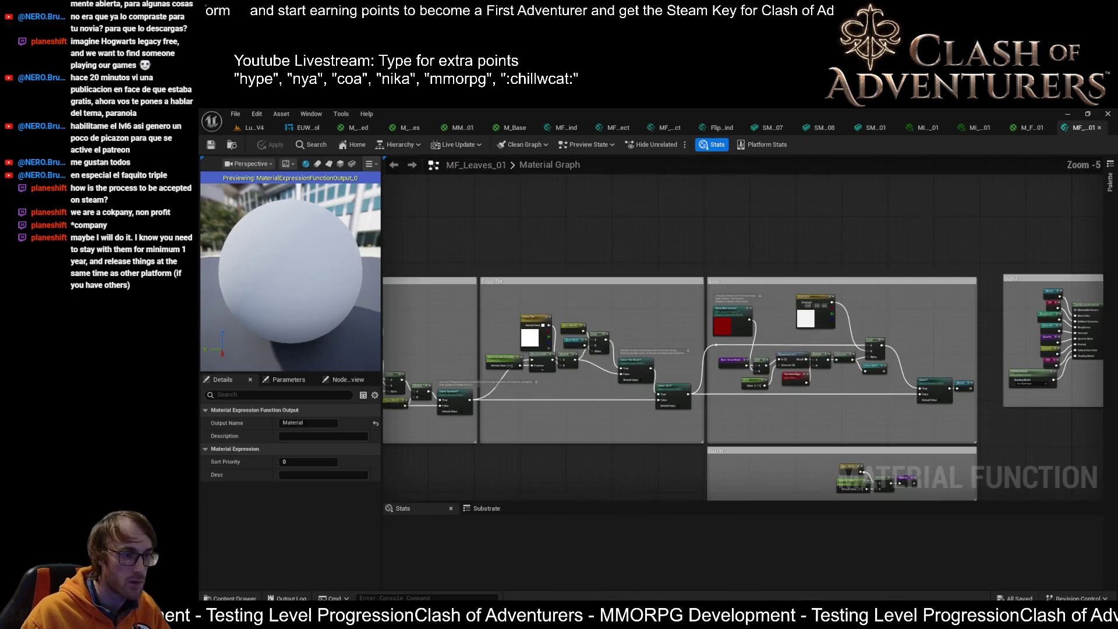
pyautogui.scroll(6, 662, 336)
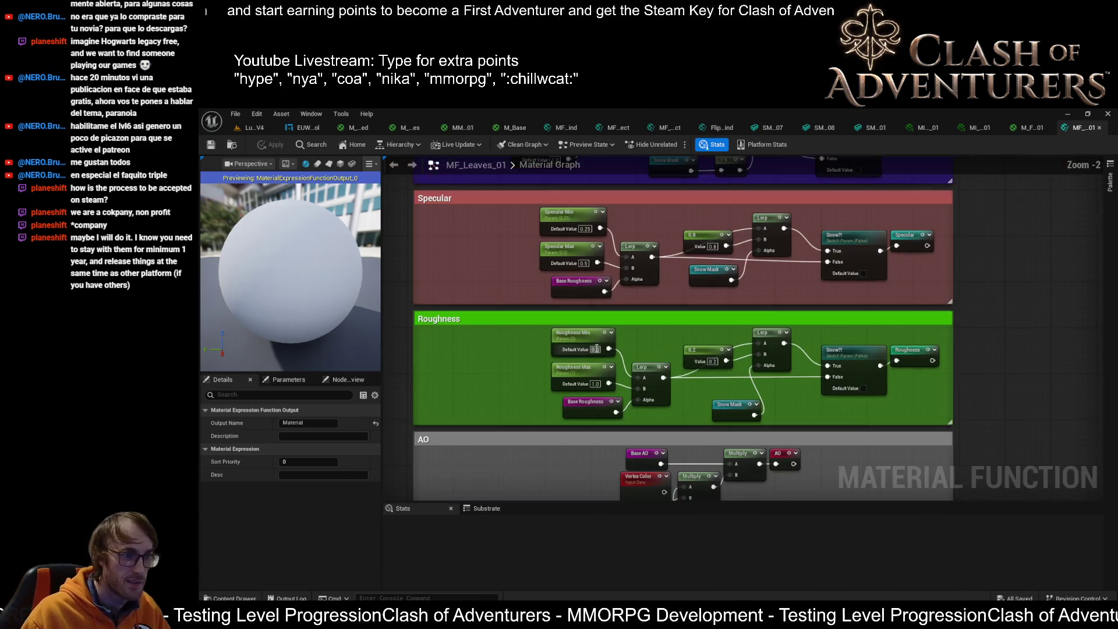
pyautogui.scroll(-2, 627, 351)
pyautogui.moveTo(627, 350)
pyautogui.mouseDown()
pyautogui.moveTo(559, 367)
pyautogui.moveTo(532, 389)
pyautogui.moveTo(532, 582)
pyautogui.moveTo(493, 396)
pyautogui.moveTo(533, 349)
pyautogui.moveTo(544, 312)
pyautogui.moveTo(540, 179)
pyautogui.mouseUp()
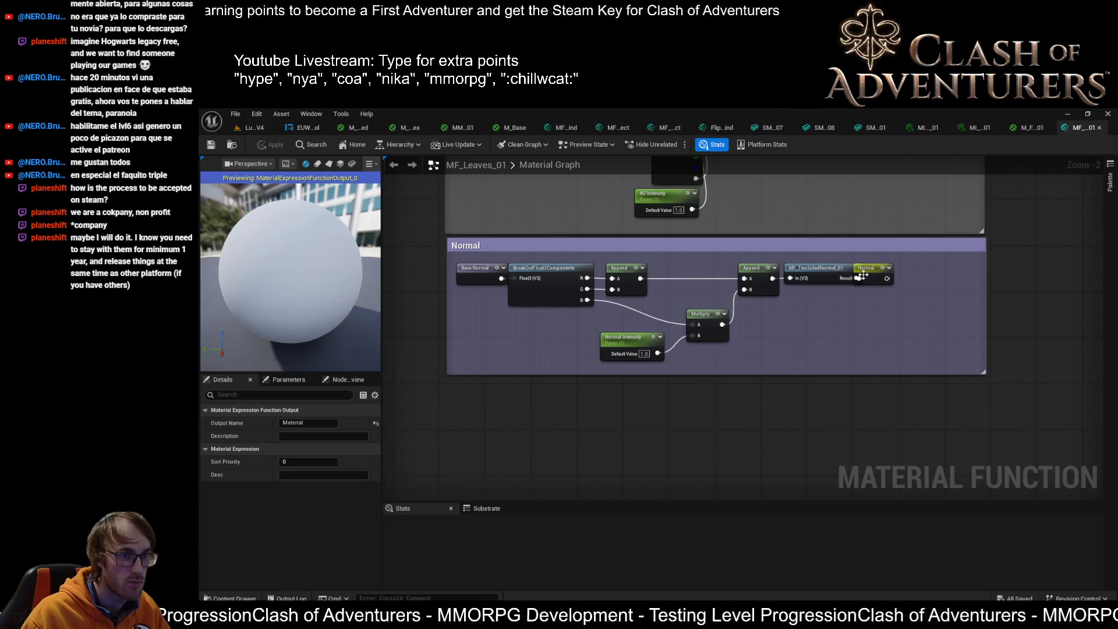
pyautogui.scroll(-5, 863, 275)
pyautogui.scroll(6, 744, 290)
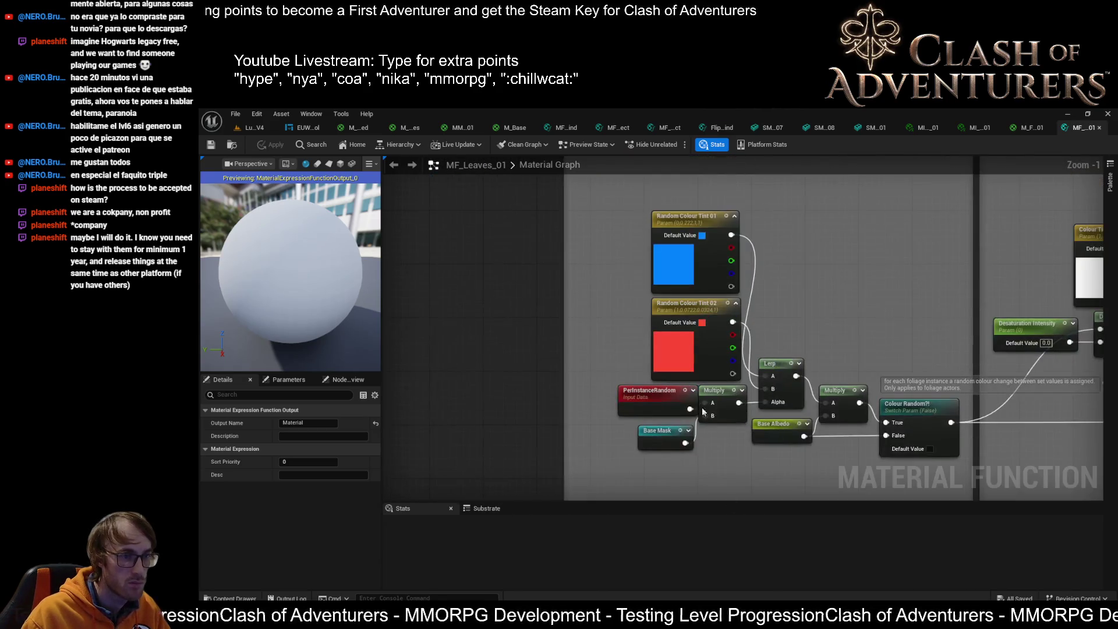
pyautogui.scroll(1, 645, 182)
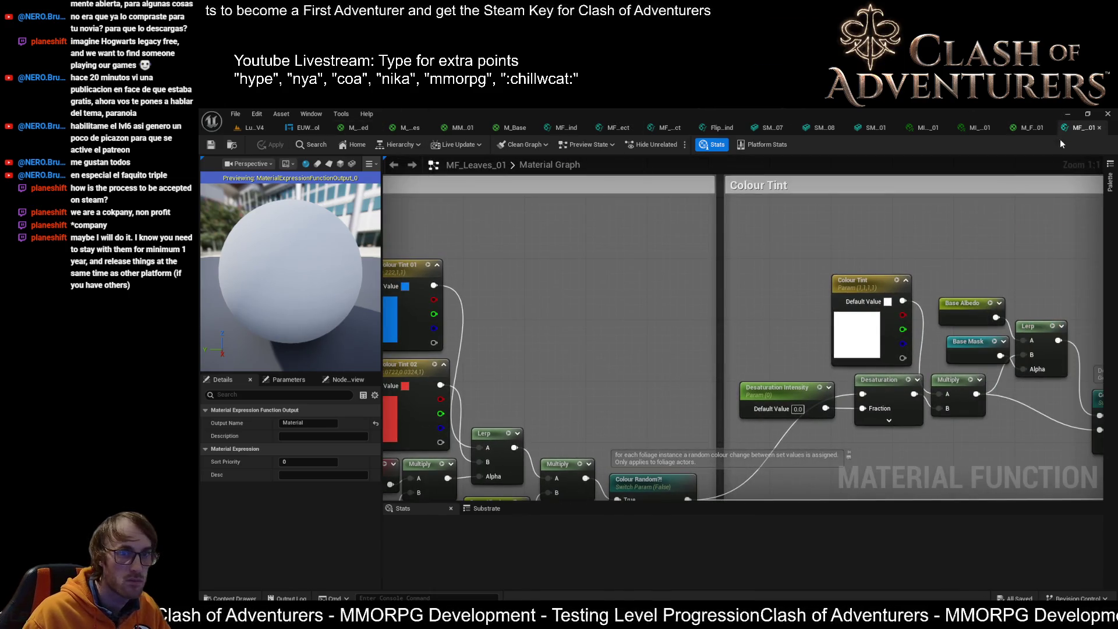
# Close all editor tabs to the right of EUW_LevelControl.
pyautogui.click(296, 124)
pyautogui.rightClick(297, 125)
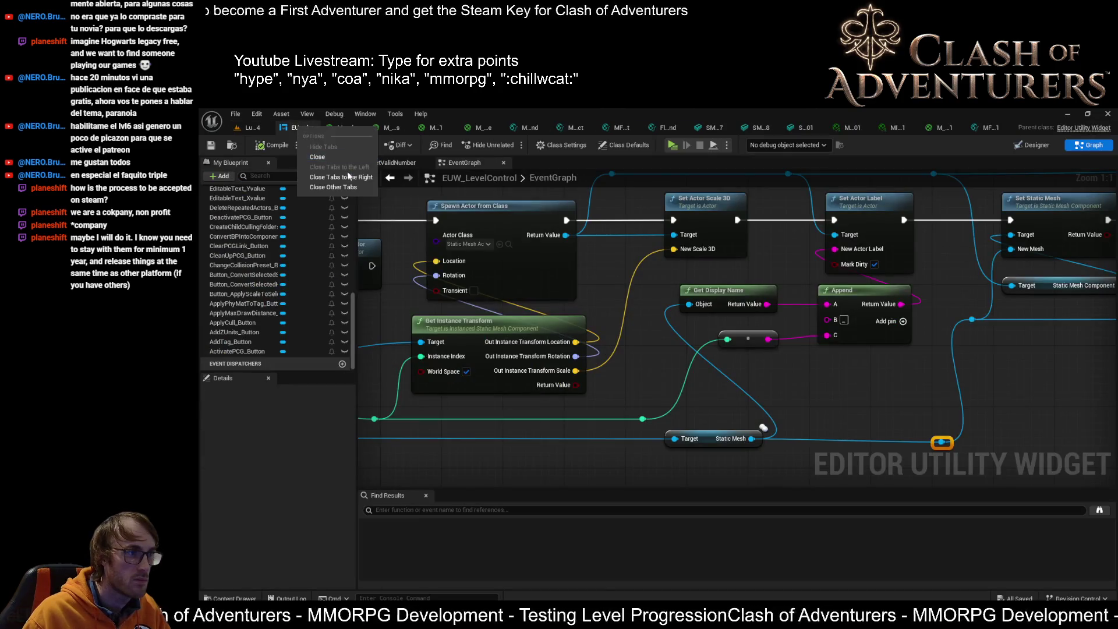
pyautogui.click(348, 176)
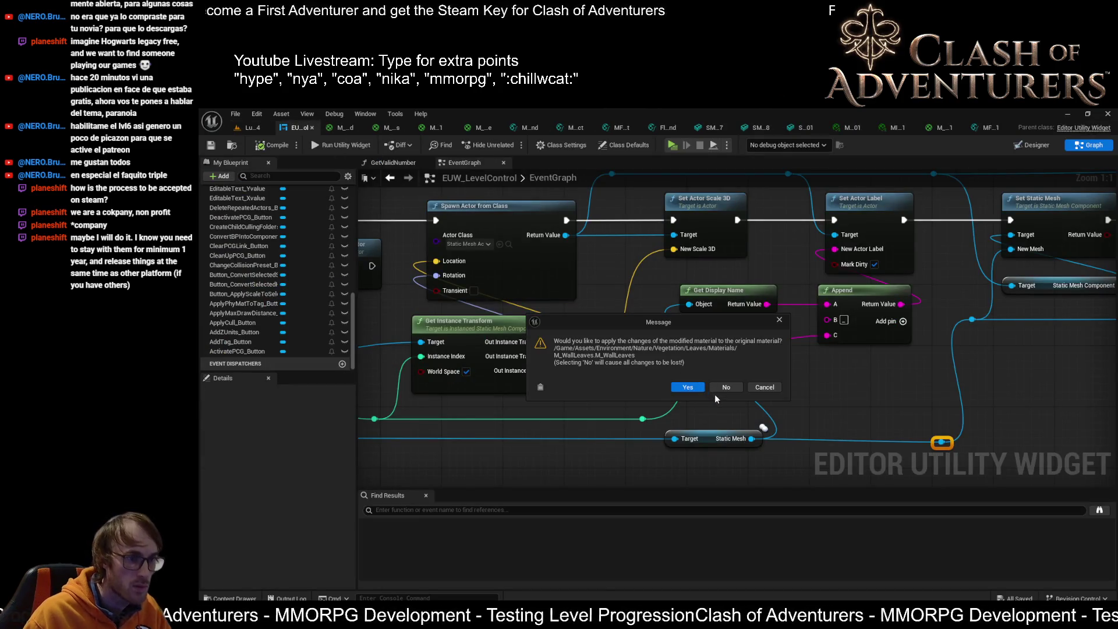
# Confirm applying changes to each modified material, including M_WallLeaves and MF_MPC_Wind.
pyautogui.click(690, 389)
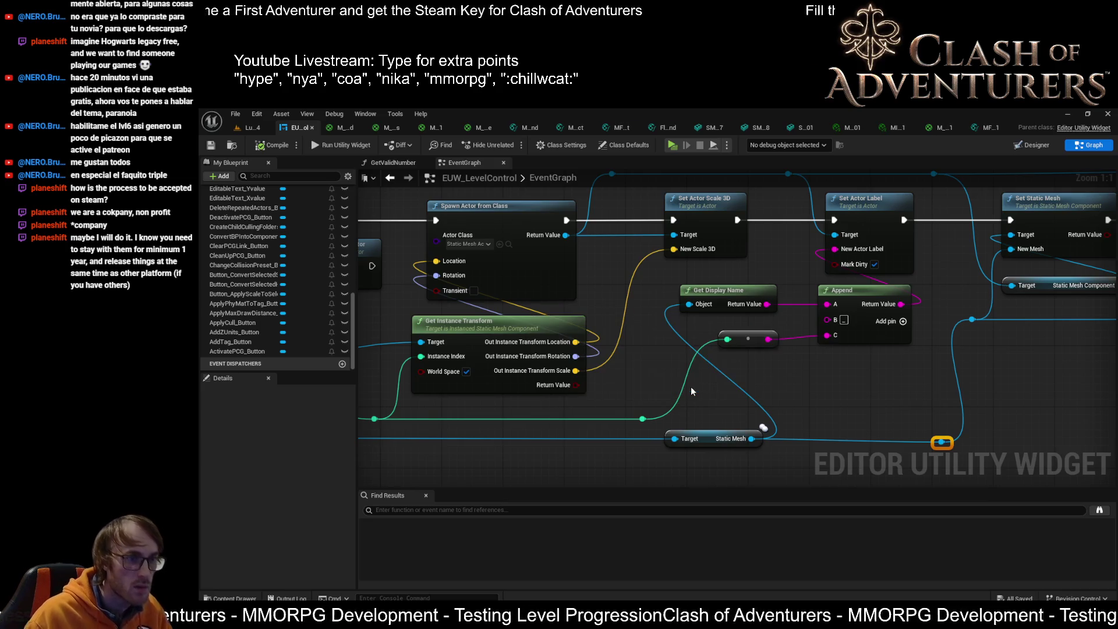
pyautogui.click(694, 382)
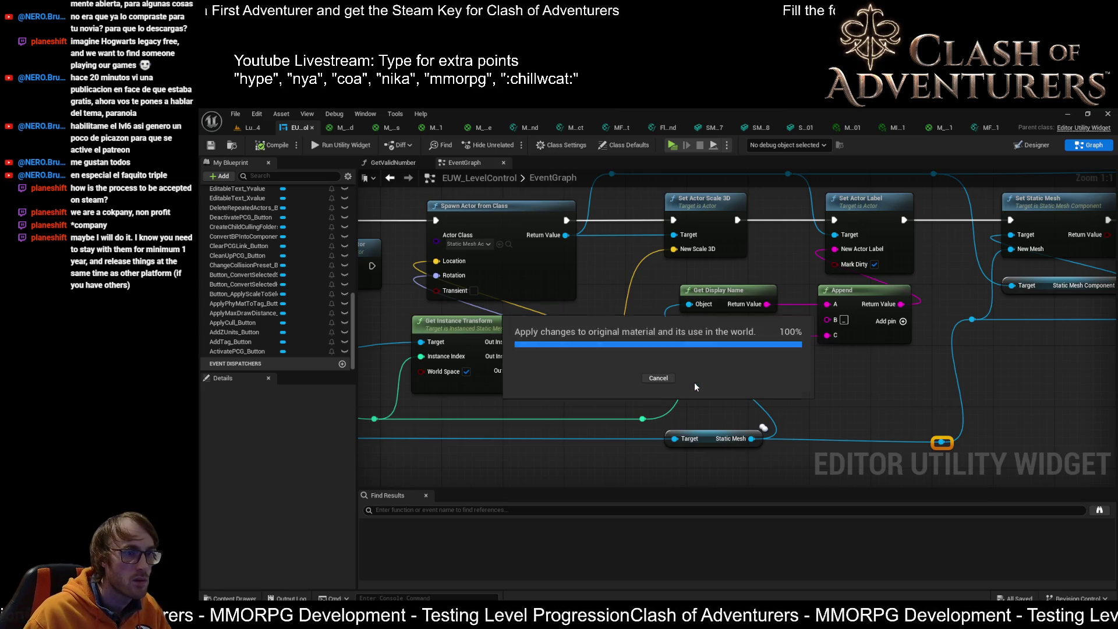
pyautogui.click(695, 382)
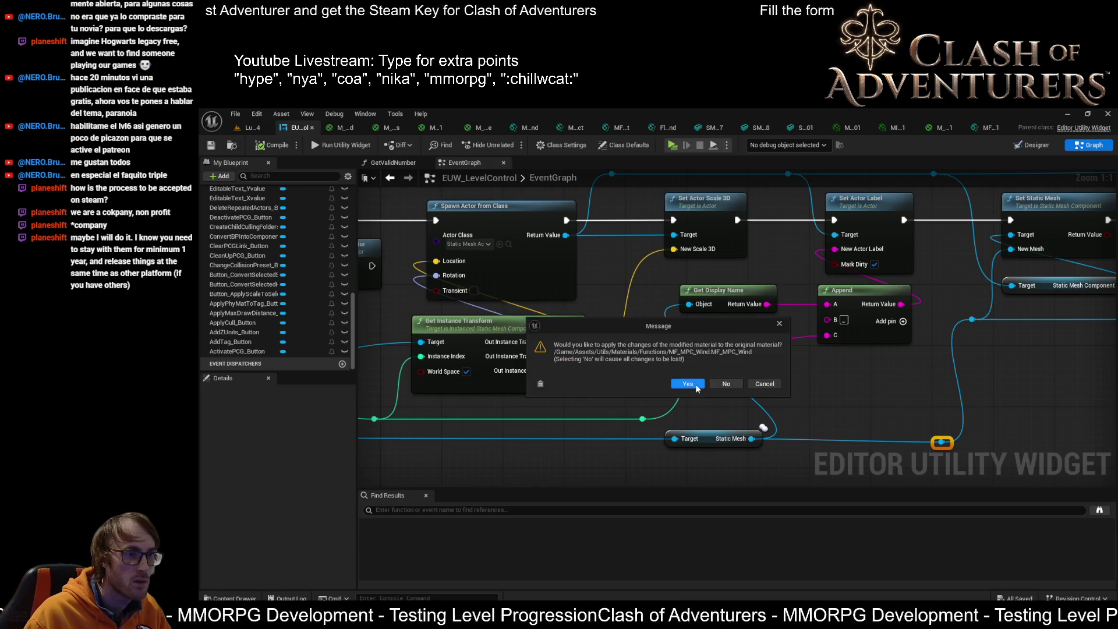
pyautogui.click(695, 383)
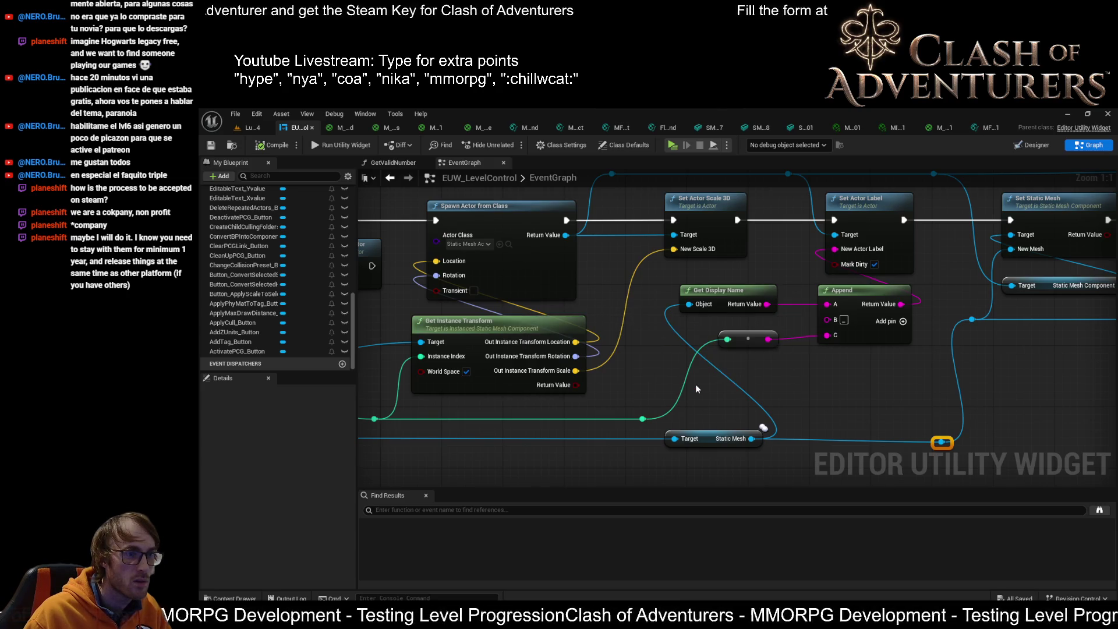
pyautogui.click(696, 383)
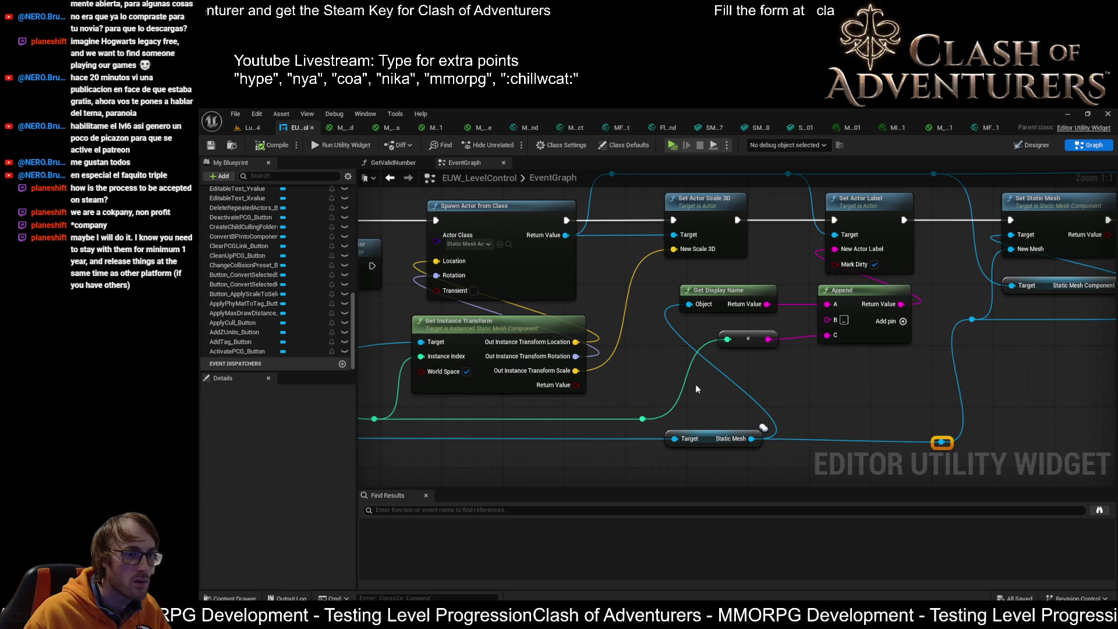
pyautogui.click(695, 383)
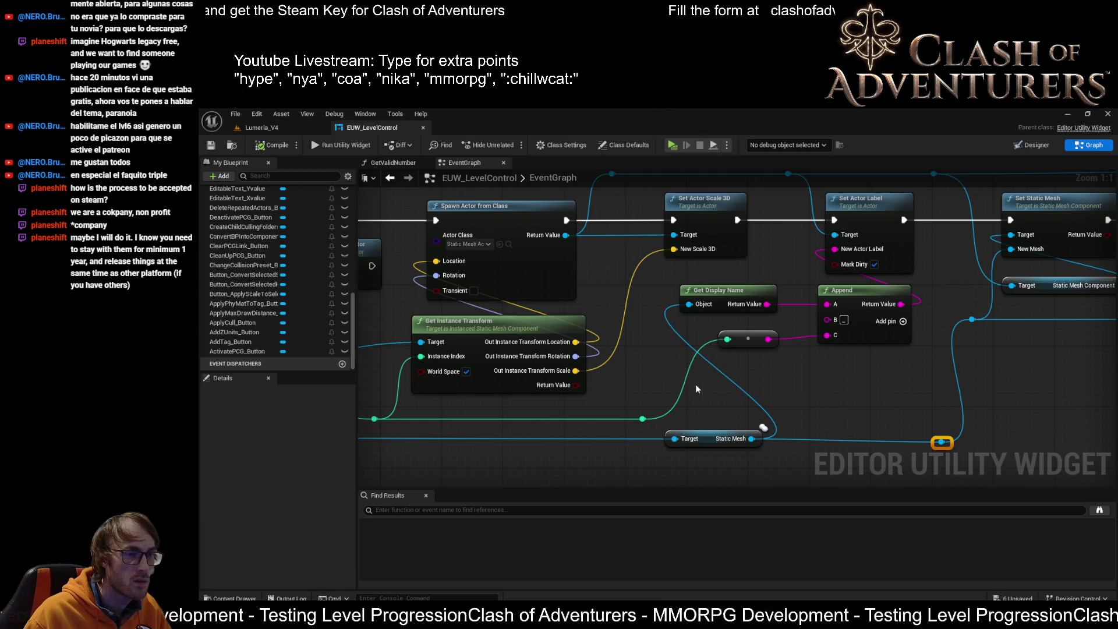
# Close EUW_LevelControl and open the beech mesh's MI_EuropeanBeech_Atlas_01 material instance.
pyautogui.click(422, 129)
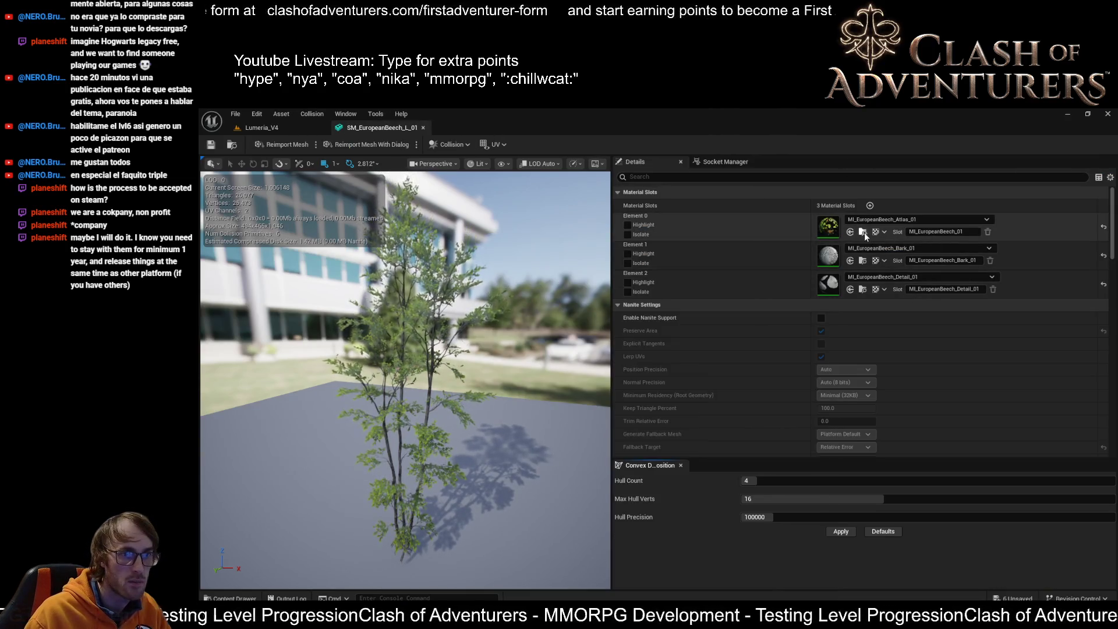
pyautogui.doubleClick(828, 226)
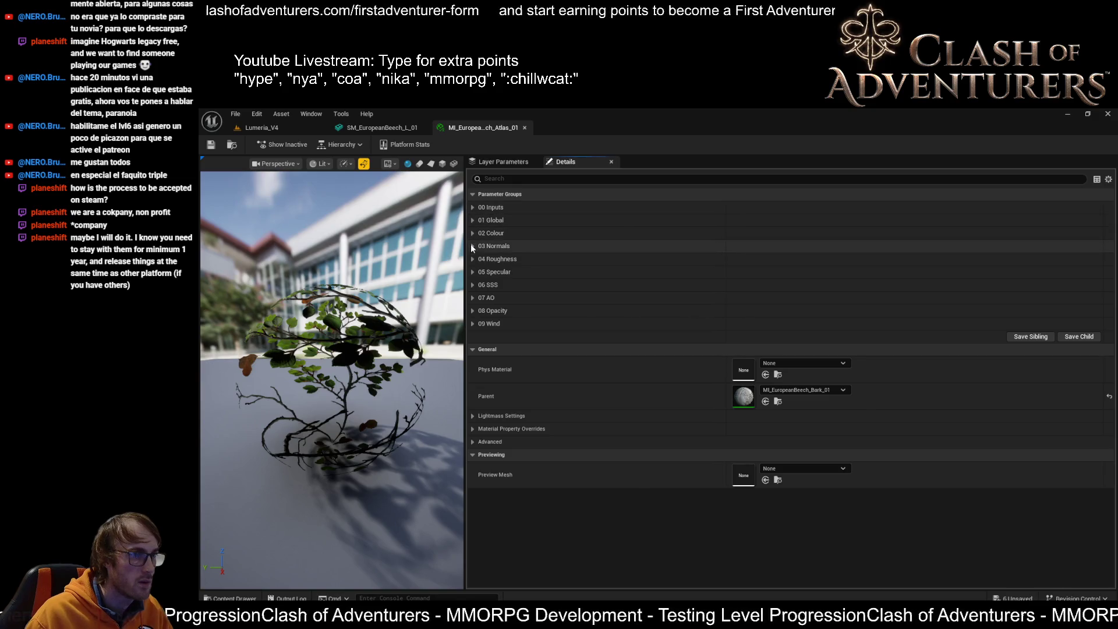
# Toggle the Inputs, Global, Roughness and SSS groups, leaving only the texture inputs expanded.
pyautogui.click(472, 207)
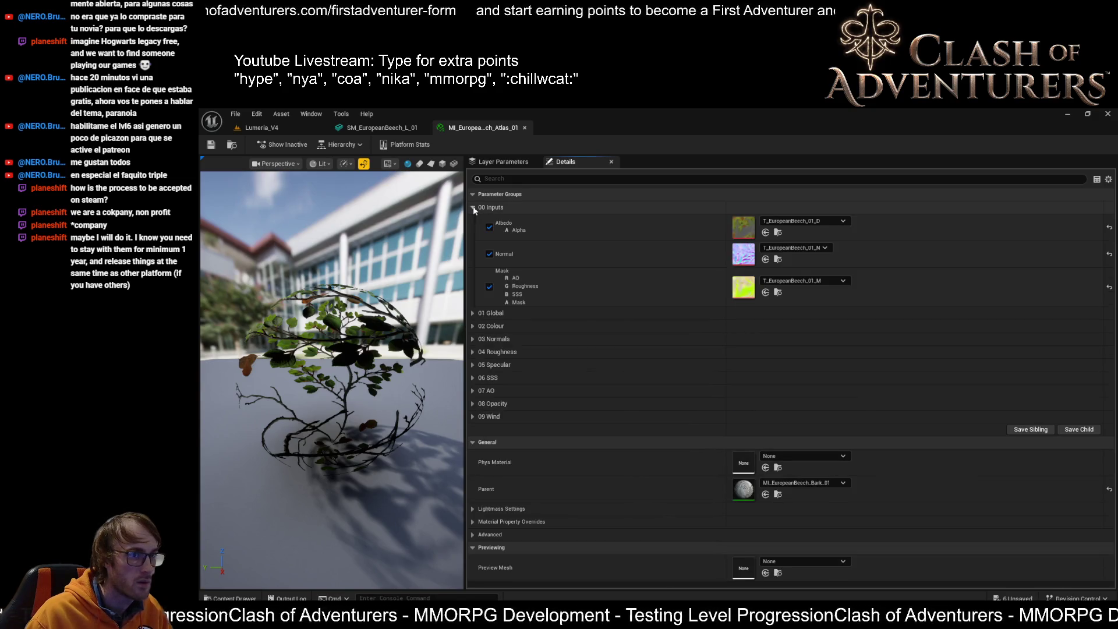
pyautogui.click(473, 326)
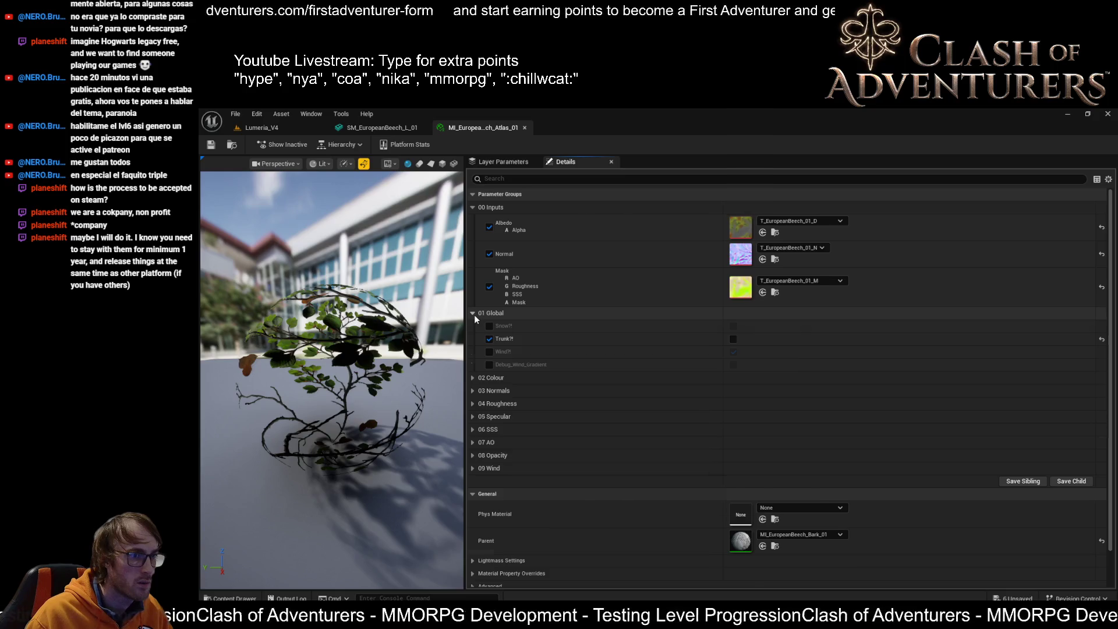
pyautogui.click(473, 326)
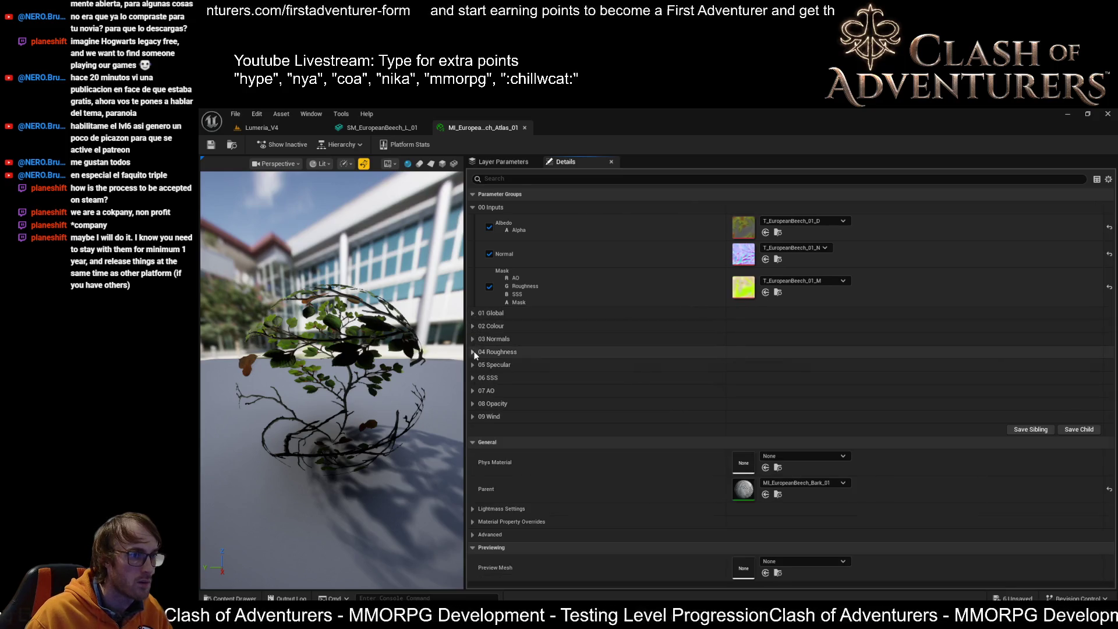
pyautogui.click(473, 351)
pyautogui.click(474, 352)
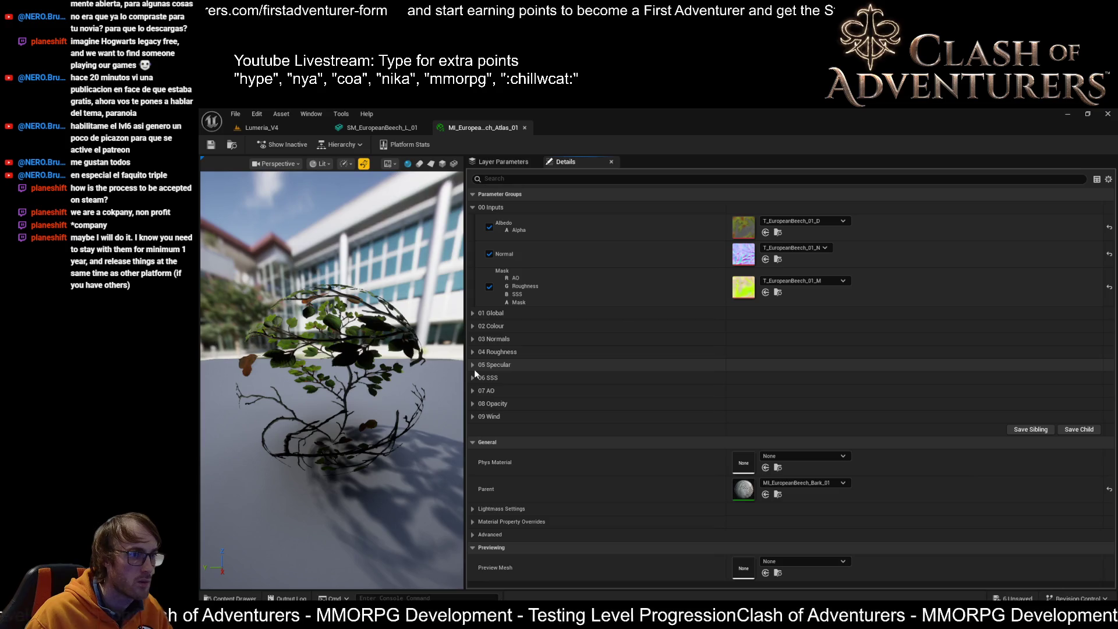
pyautogui.click(474, 365)
pyautogui.click(474, 365)
pyautogui.click(473, 377)
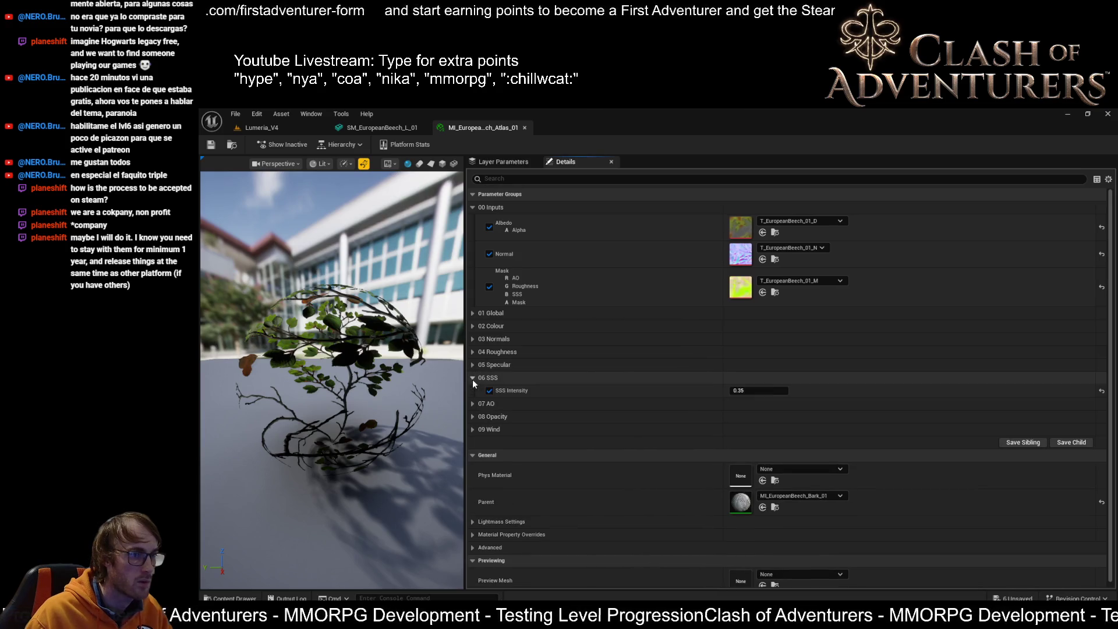
pyautogui.click(473, 378)
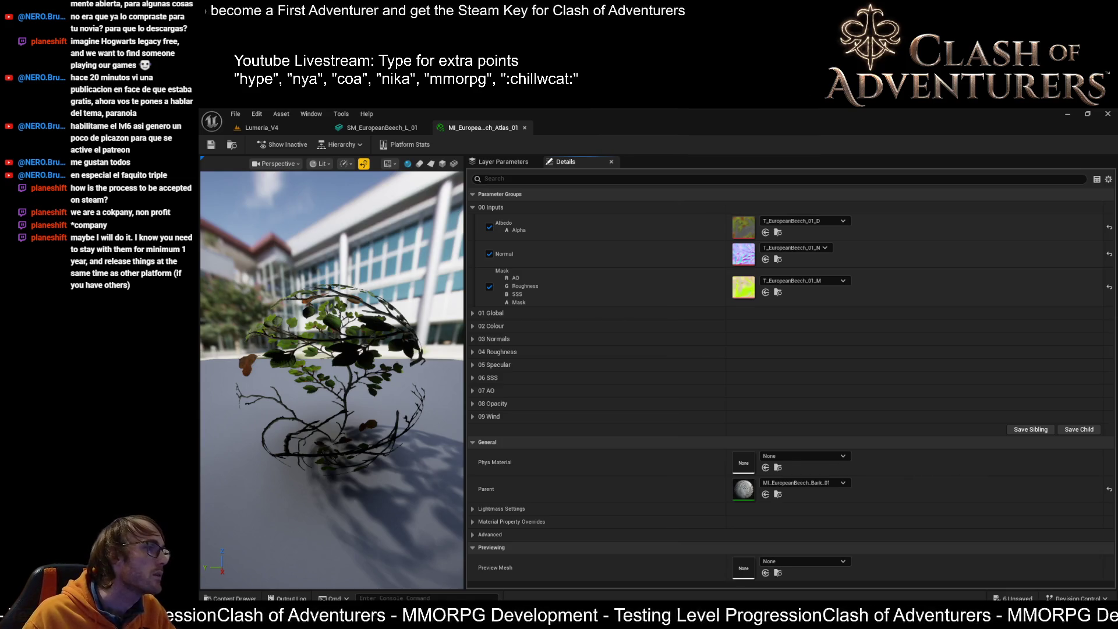
# Close the M_WallLeaves material editor and return to the Lumeria_V4 level.
pyautogui.scroll(-5, 669, 316)
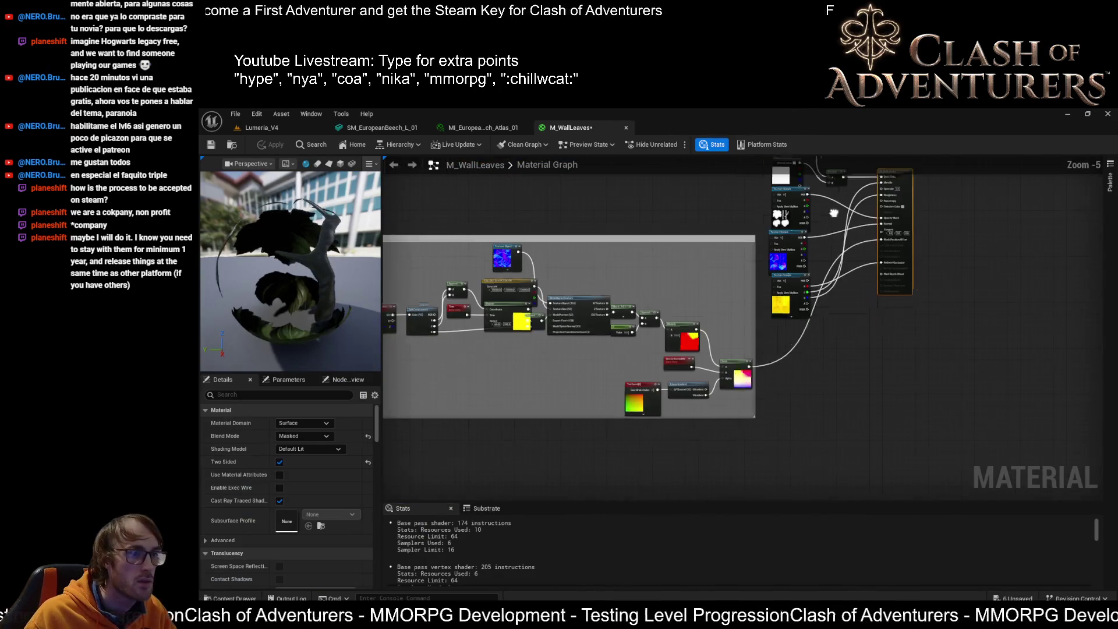
pyautogui.click(626, 127)
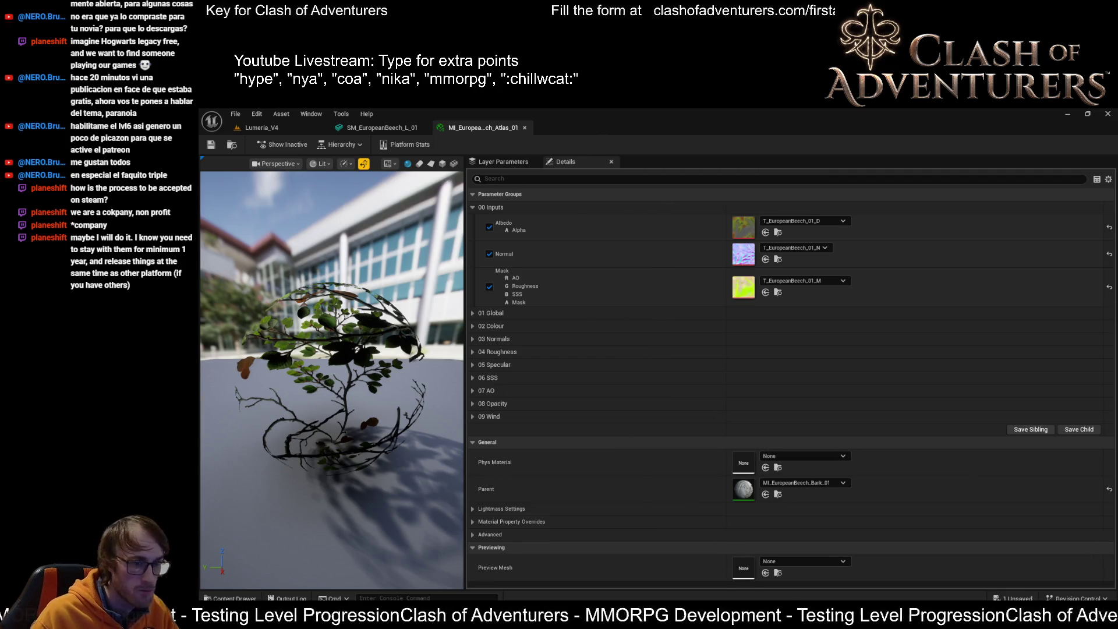
pyautogui.moveTo(874, 620)
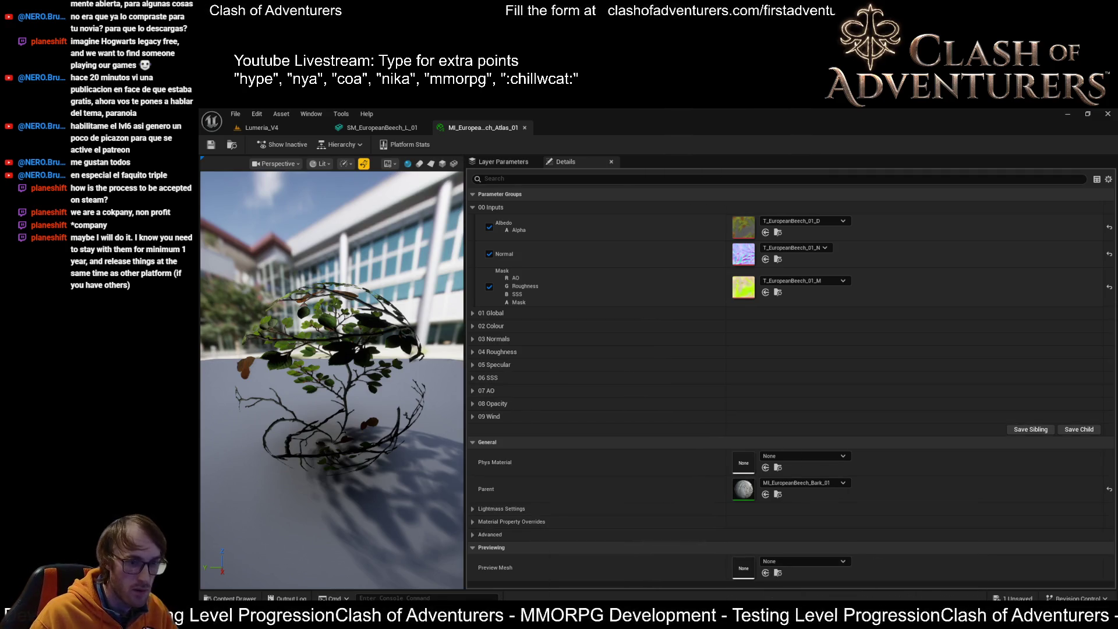
# From the Lumeria_V4 level's batch rename tool, rename the beech mesh SM_Tree_Beech with a numbered suffix.
pyautogui.click(272, 129)
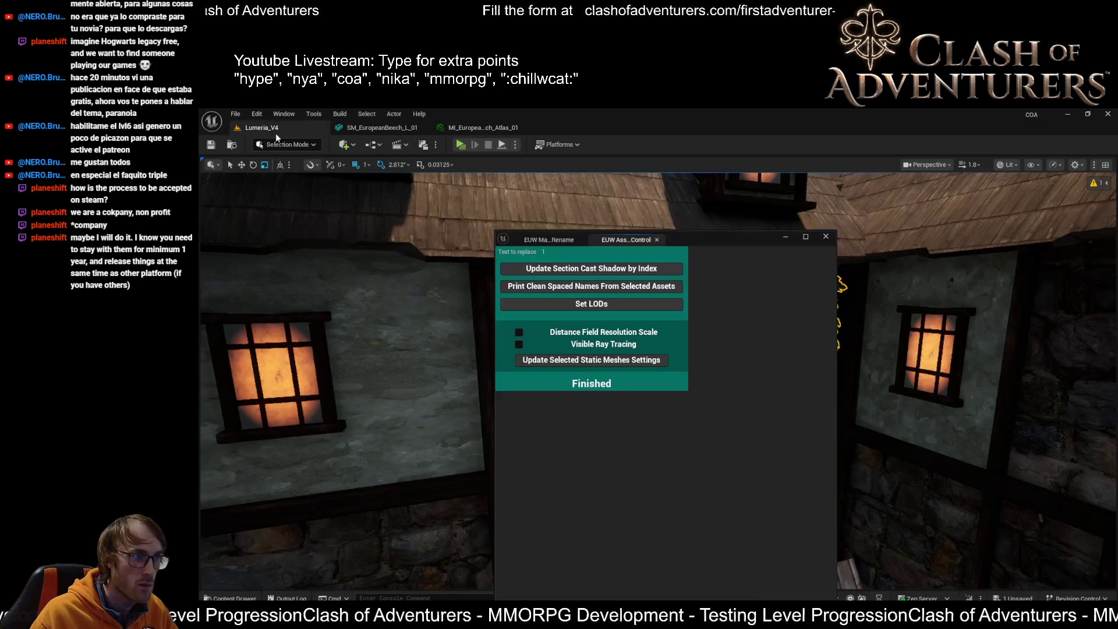
pyautogui.click(548, 239)
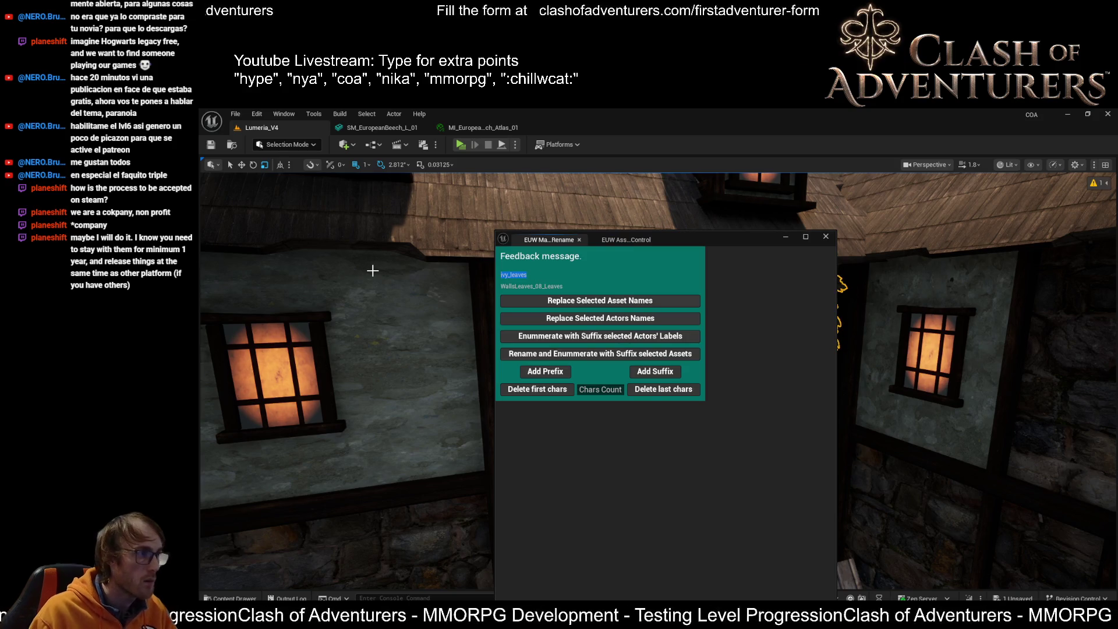
pyautogui.write('SM')
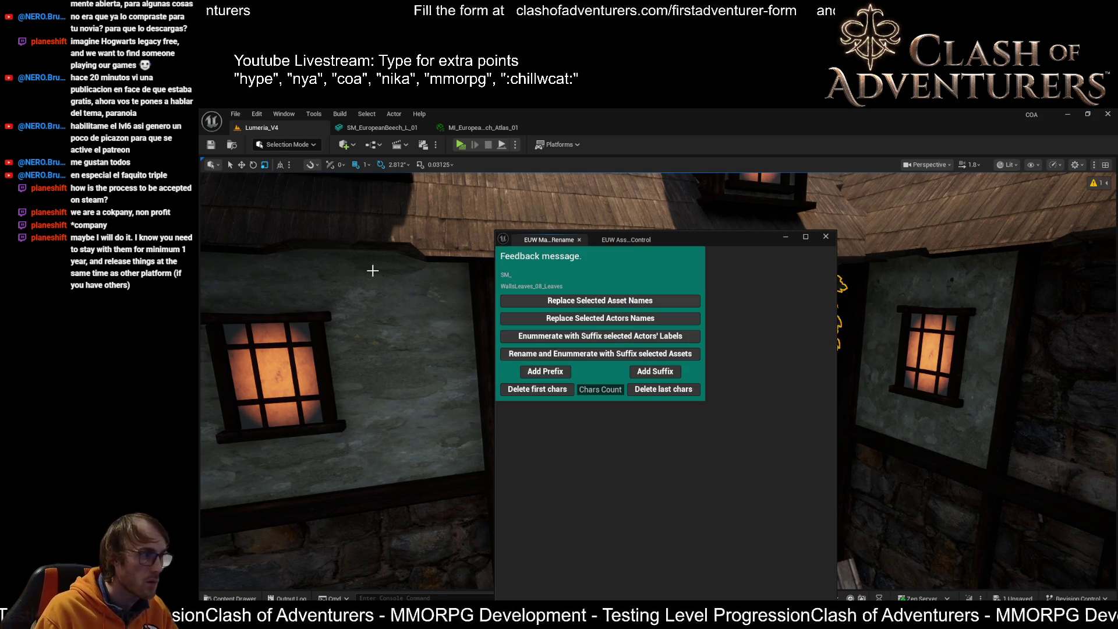
pyautogui.write('_')
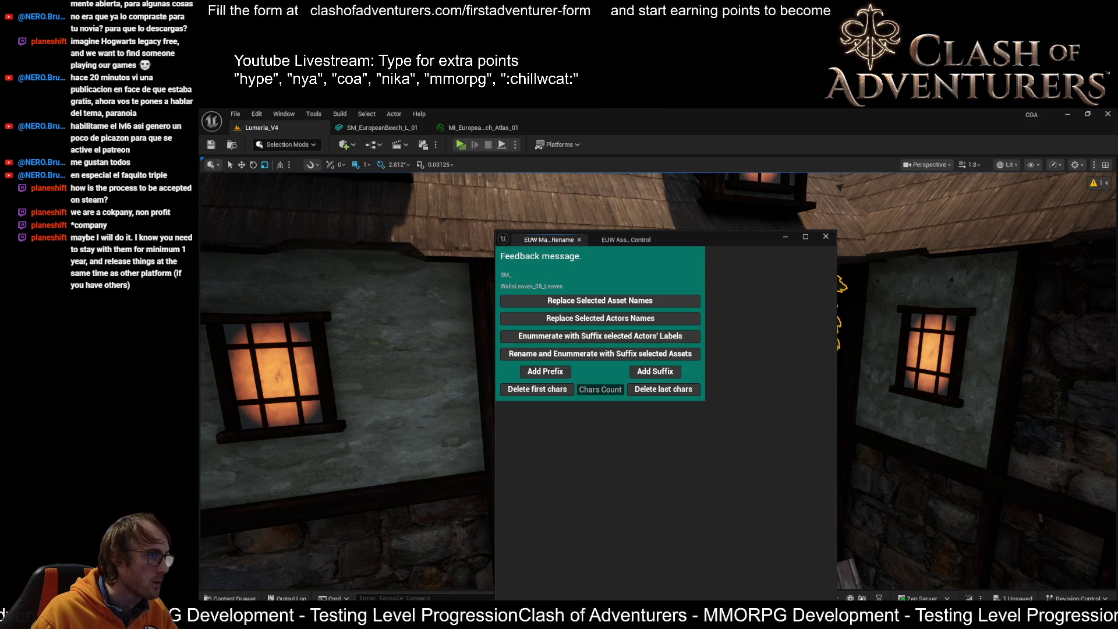
pyautogui.click(564, 271)
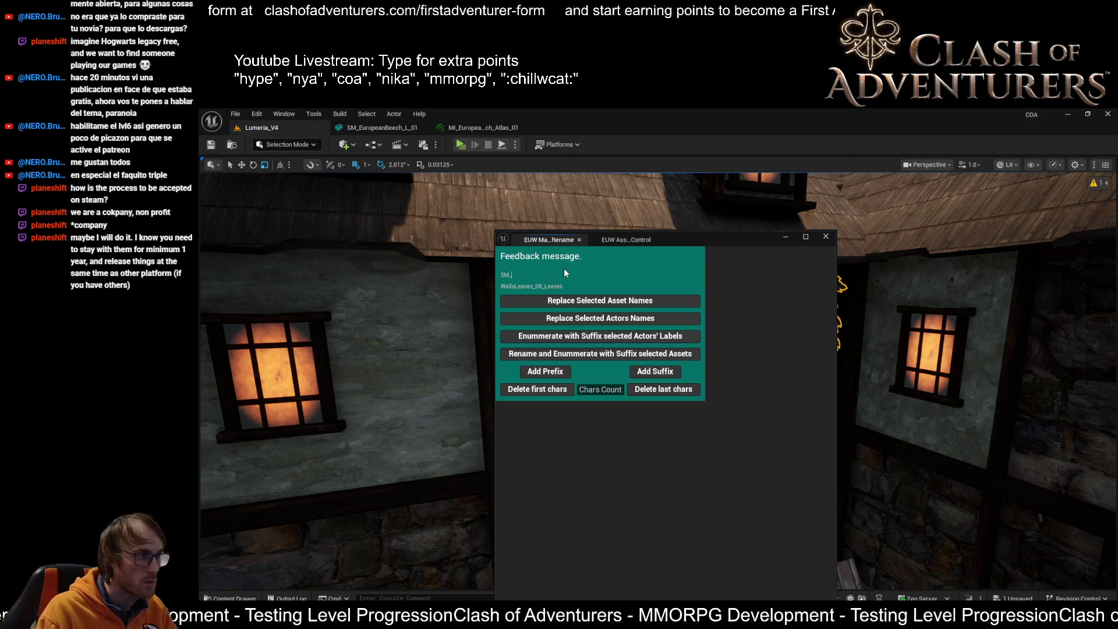
pyautogui.write('Tree_Be')
pyautogui.write('ech')
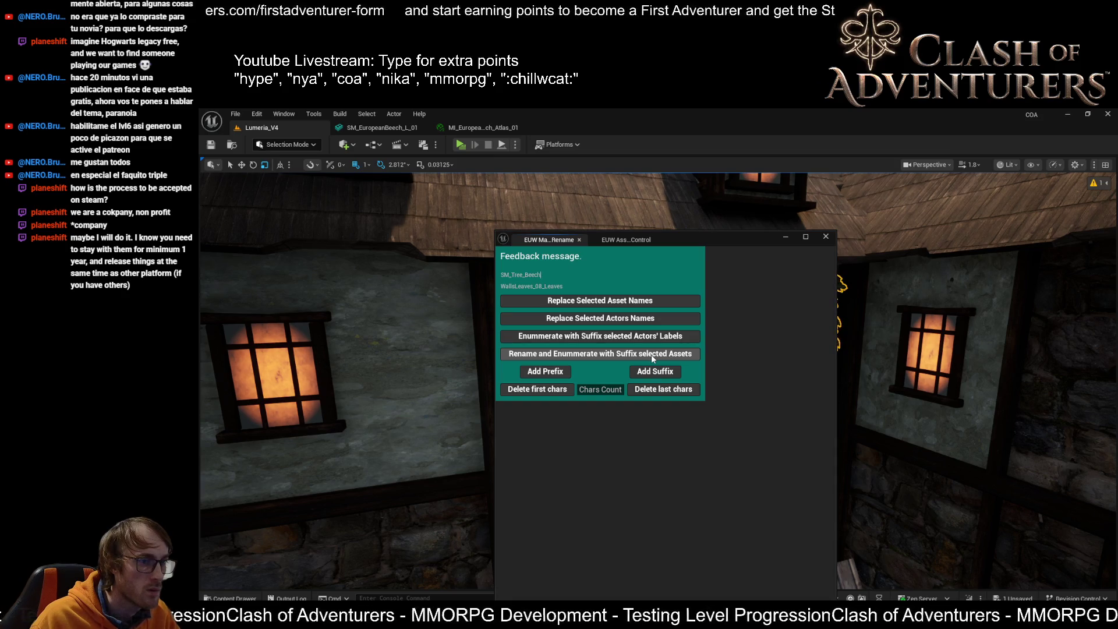
pyautogui.click(652, 356)
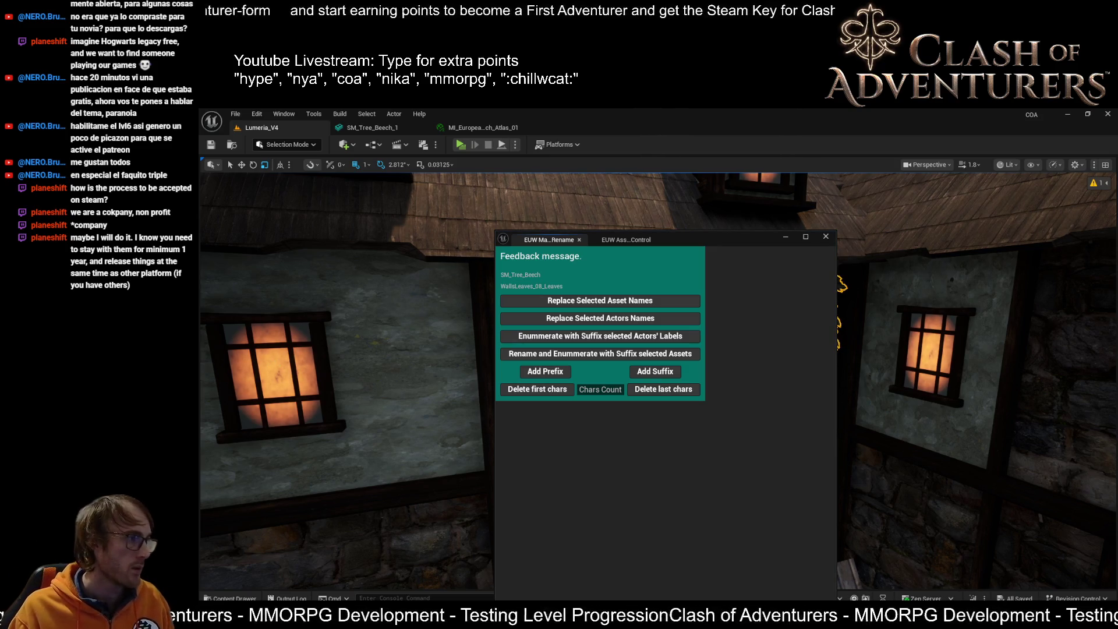
# Bring up SM_Tree_Beech_1, then close the beech atlas and MI_WallLeaves_08_Static material instances.
pyautogui.click(396, 128)
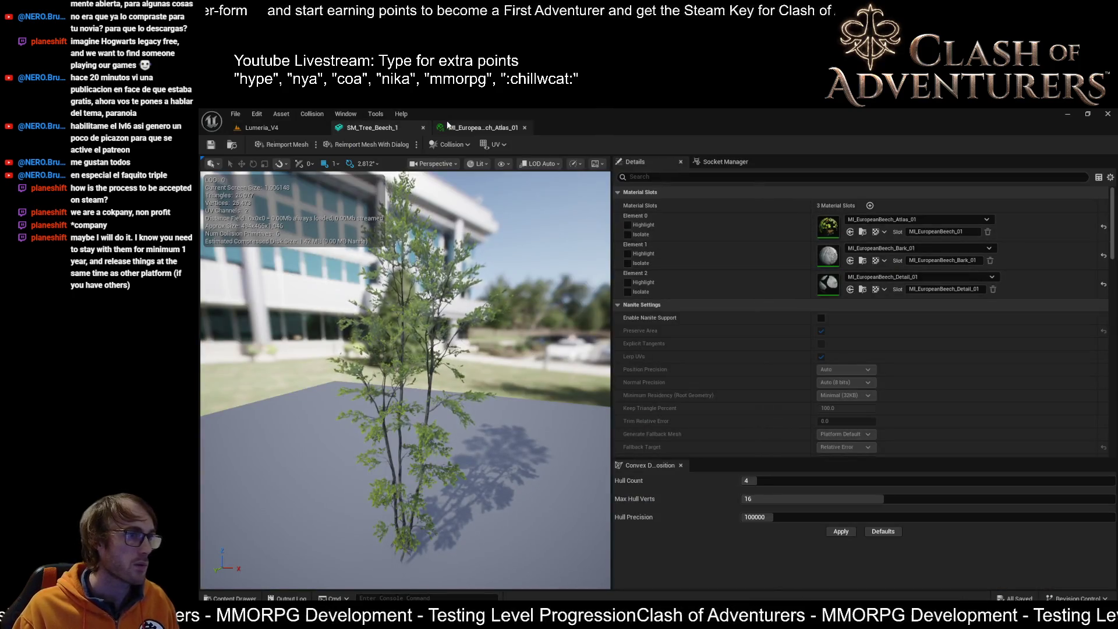
pyautogui.doubleClick(828, 226)
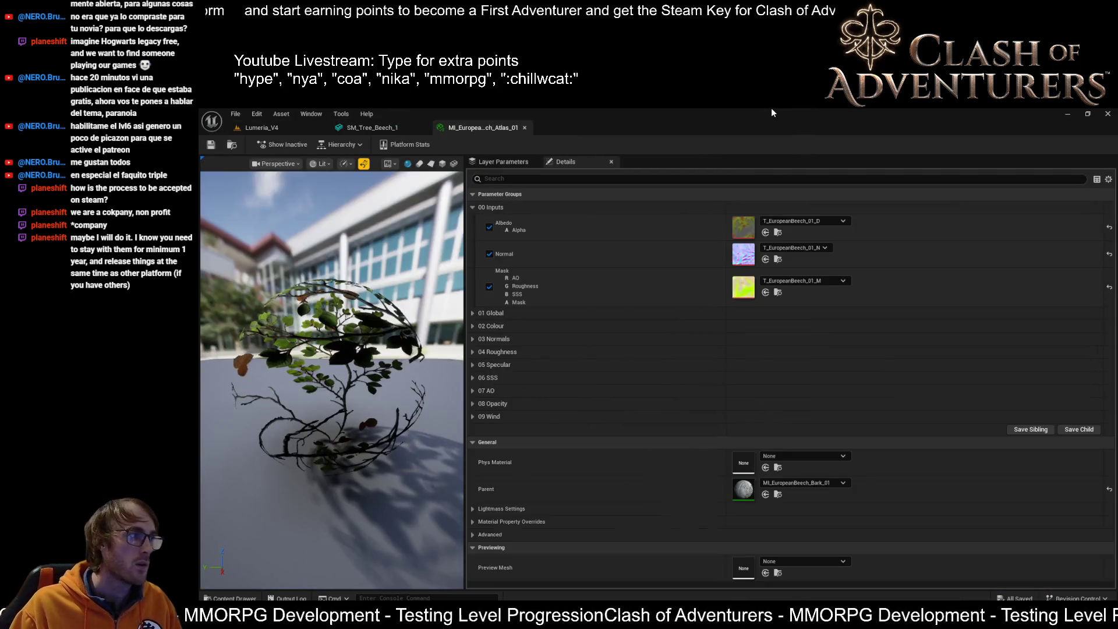
pyautogui.middleClick(464, 128)
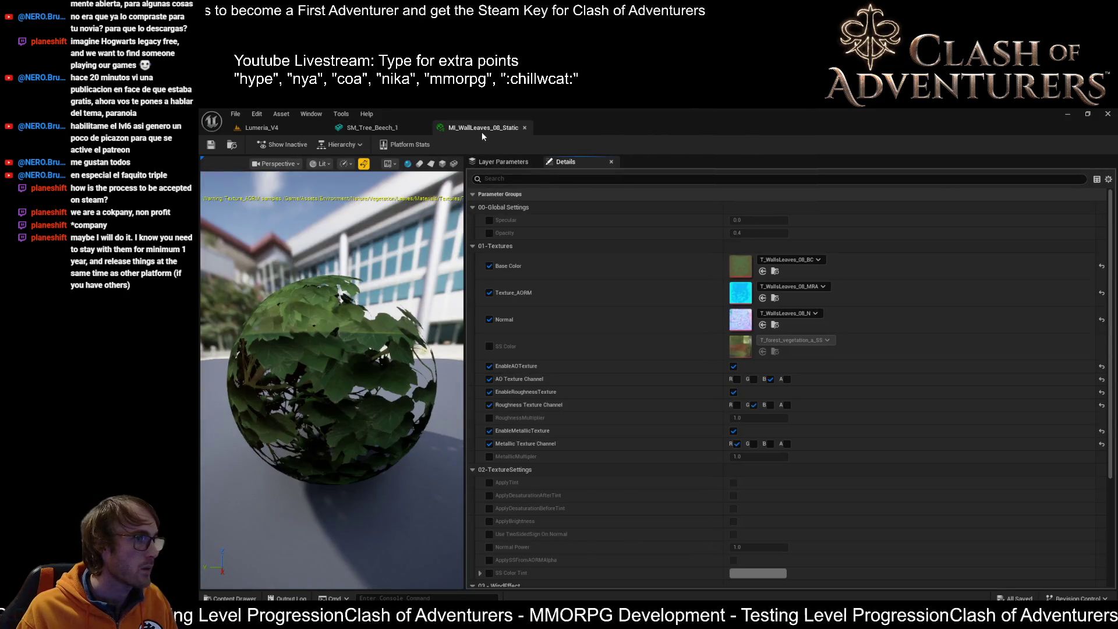
pyautogui.click(524, 128)
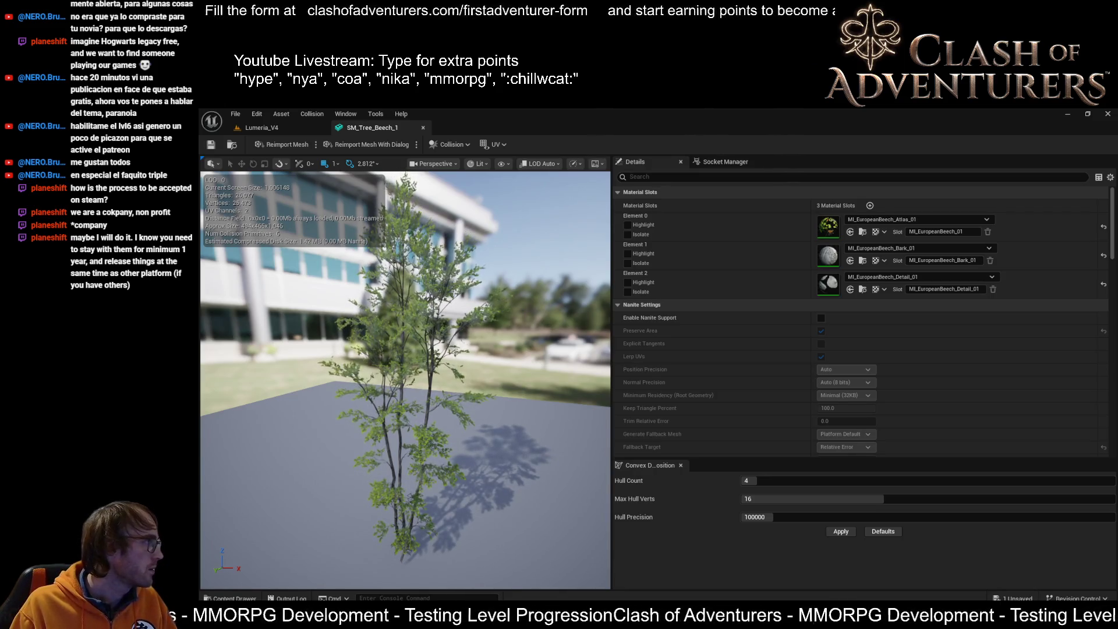
# Save every modified asset, including SM_Tree_Beech_1, with Ctrl+S.
pyautogui.hotkey('ctrl', 's')
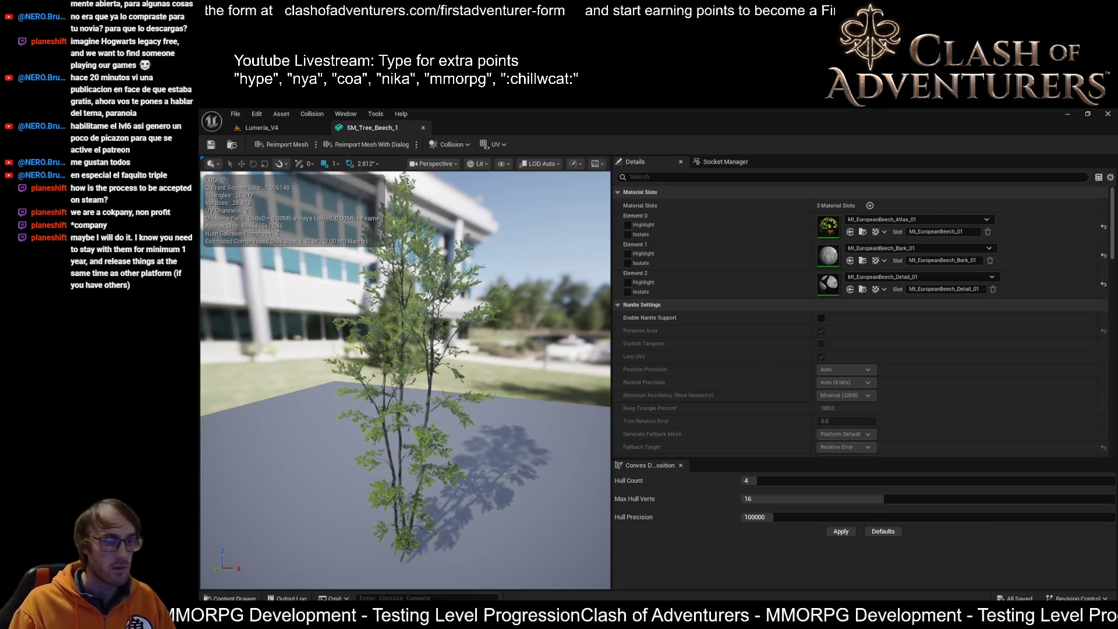